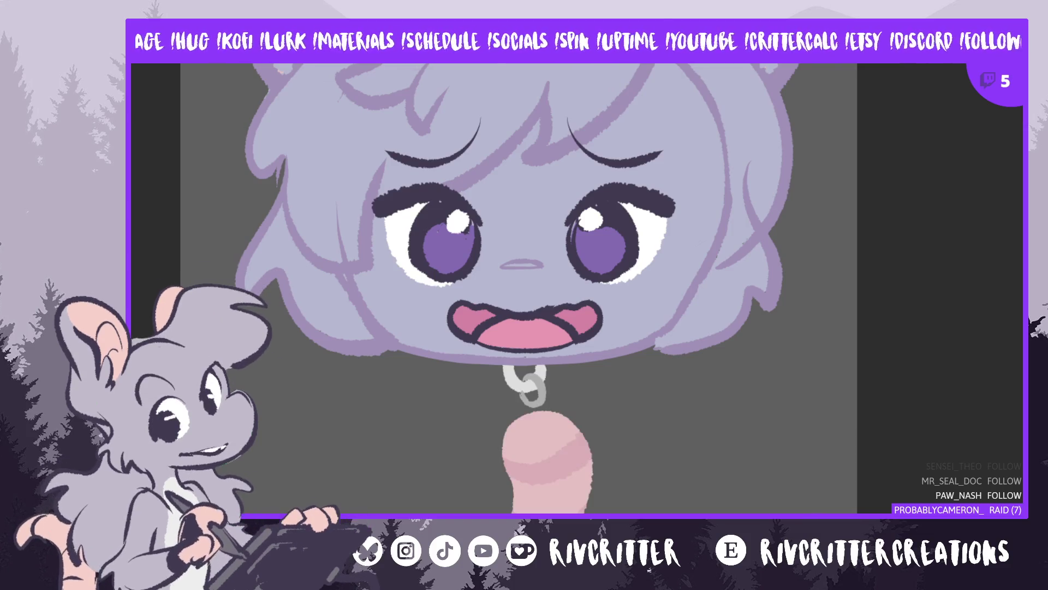
Lasso the pink worm pendant, tilt and raise it, then nudge it slightly left
{"action": "left_click_drag", "start_coordinate": [484, 430], "coordinate": [442, 512]}
{"action": "mouse_move", "coordinate": [627, 510]}
{"action": "left_mouse_down"}
{"action": "mouse_move", "coordinate": [632, 486]}
{"action": "mouse_move", "coordinate": [567, 397]}
{"action": "mouse_move", "coordinate": [481, 425]}
{"action": "left_mouse_up"}
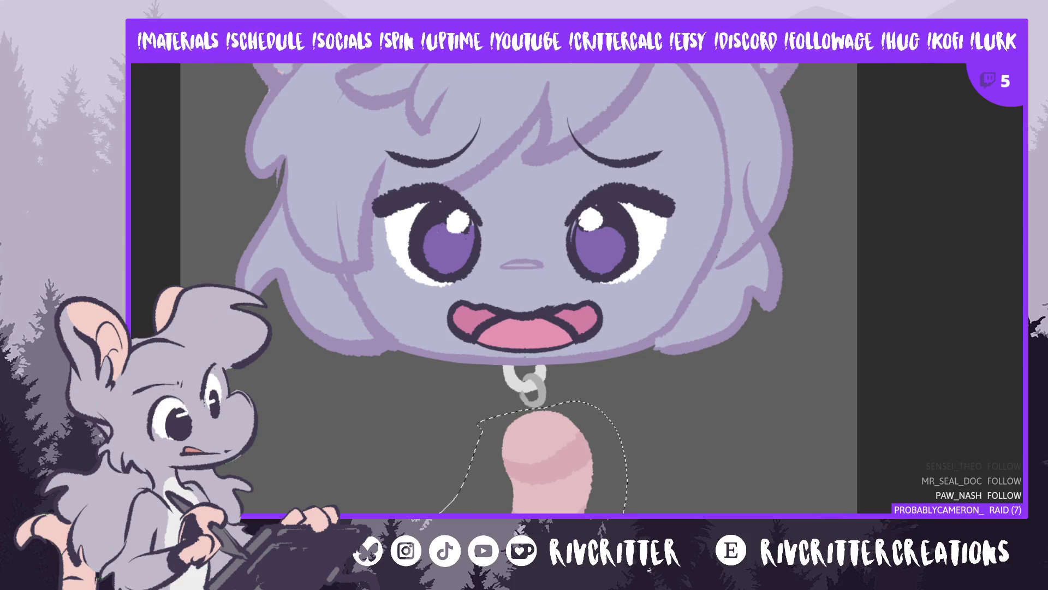
{"action": "key", "text": "ctrl+d"}
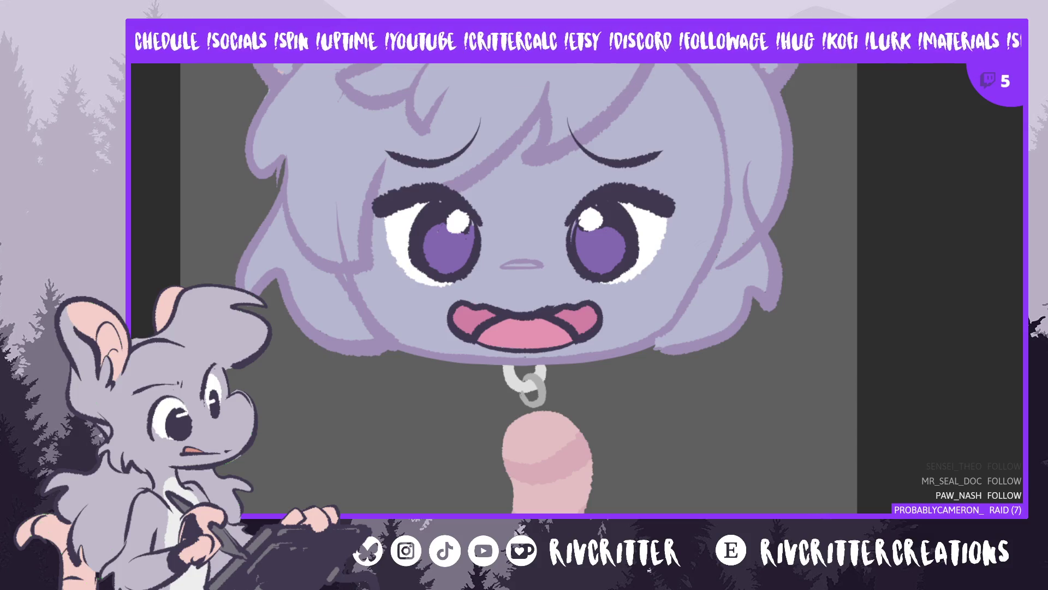
{"action": "key", "text": "ctrl+z"}
{"action": "key", "text": "ctrl+shift+z"}
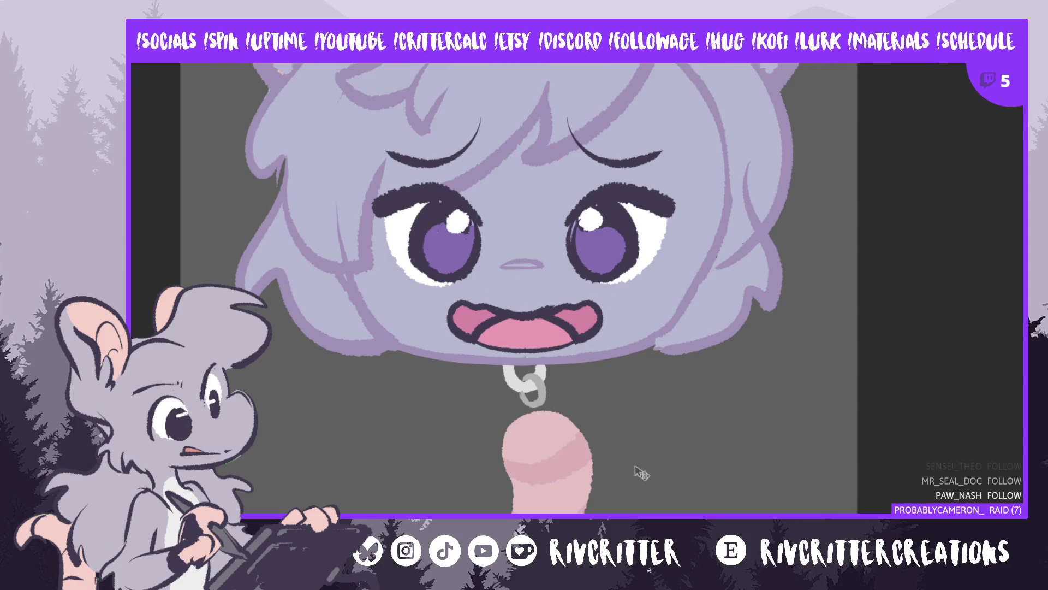
{"action": "key", "text": "ctrl+shift+z"}
{"action": "left_click_drag", "start_coordinate": [569, 482], "coordinate": [567, 479]}
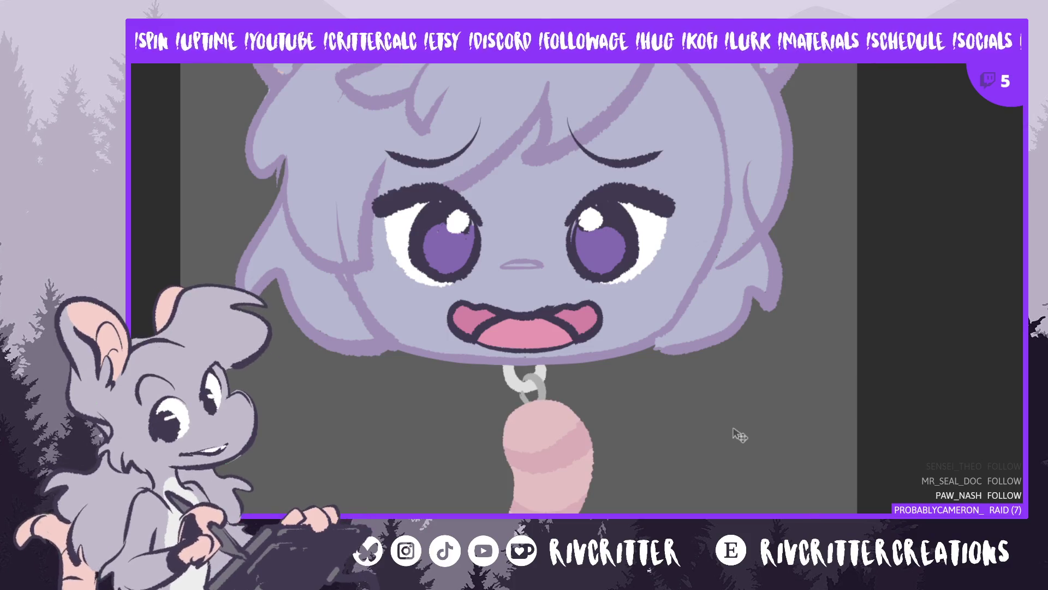
Zoom out, select all and deselect, then brush a bluish-grey pendant cap and erase its right part
{"action": "scroll", "coordinate": [682, 311], "scroll_direction": "down", "scroll_amount": 5}
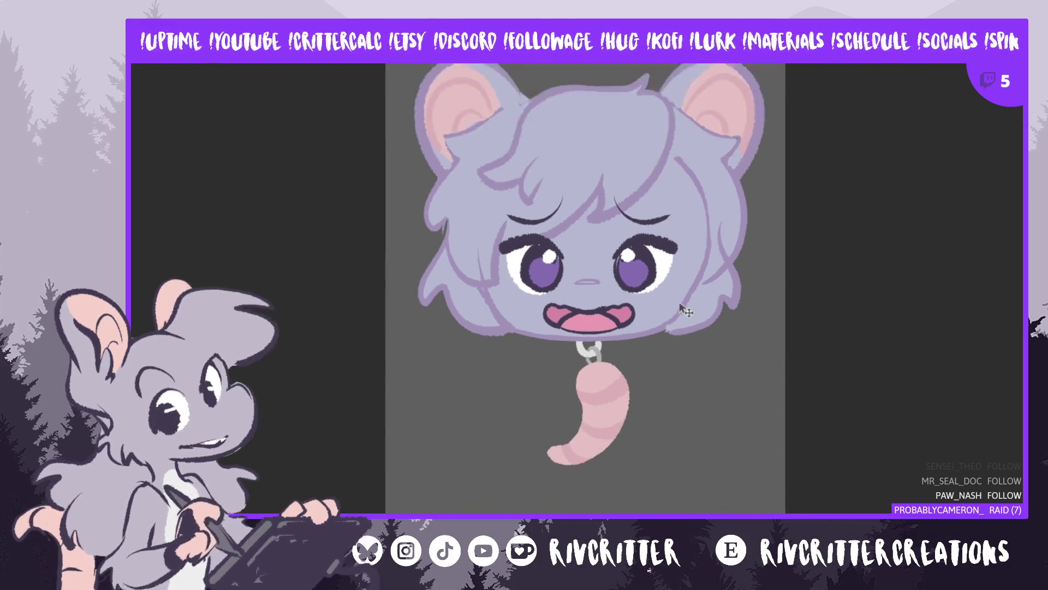
{"action": "scroll", "coordinate": [770, 289], "scroll_direction": "up", "scroll_amount": 1}
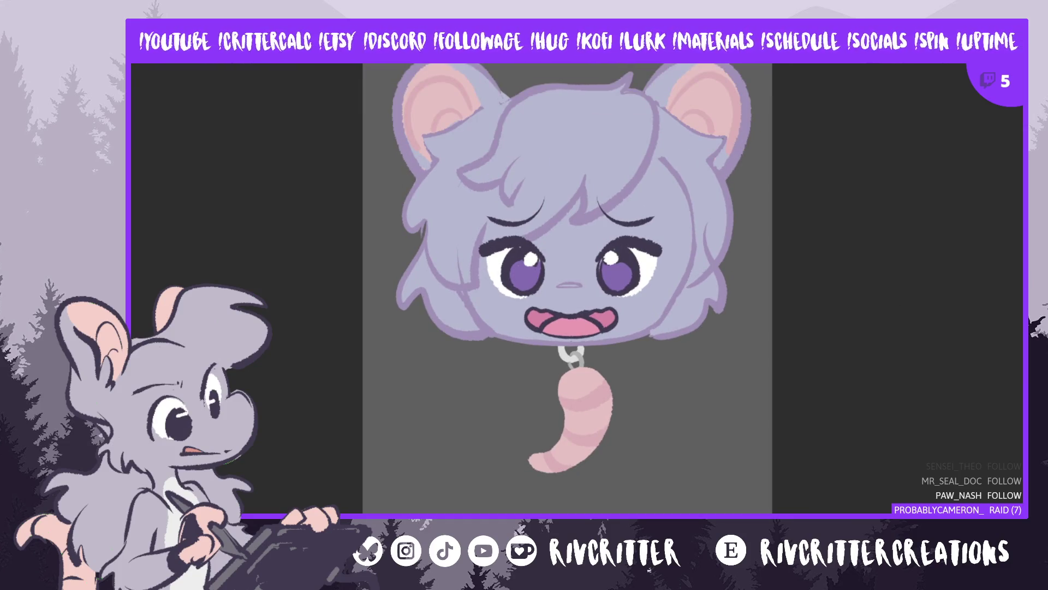
{"action": "scroll", "coordinate": [824, 218], "scroll_direction": "down", "scroll_amount": 1}
{"action": "scroll", "coordinate": [792, 297], "scroll_direction": "down", "scroll_amount": 2}
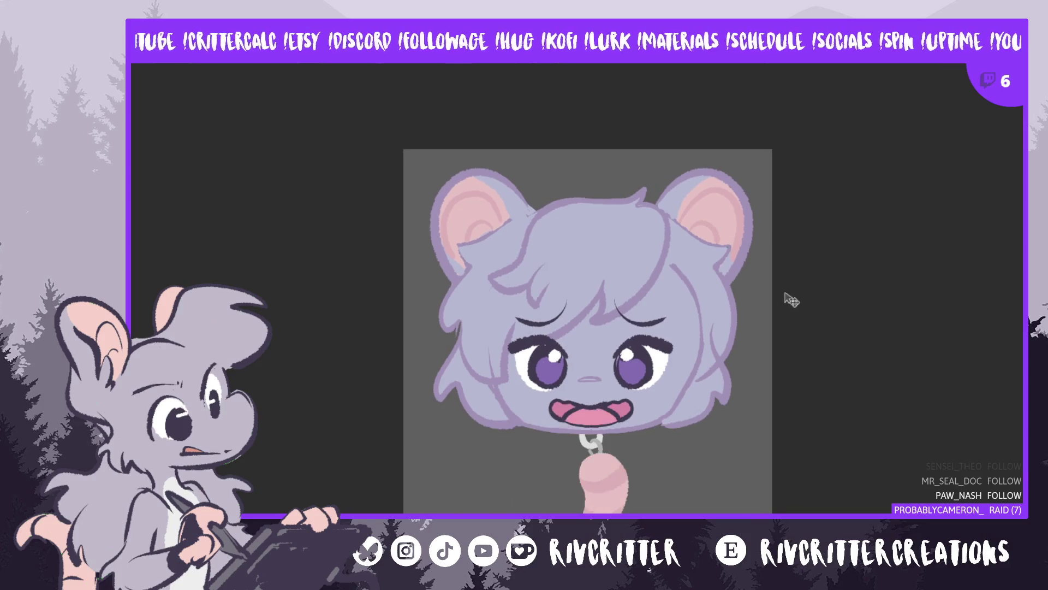
{"action": "scroll", "coordinate": [792, 300], "scroll_direction": "up", "scroll_amount": 1}
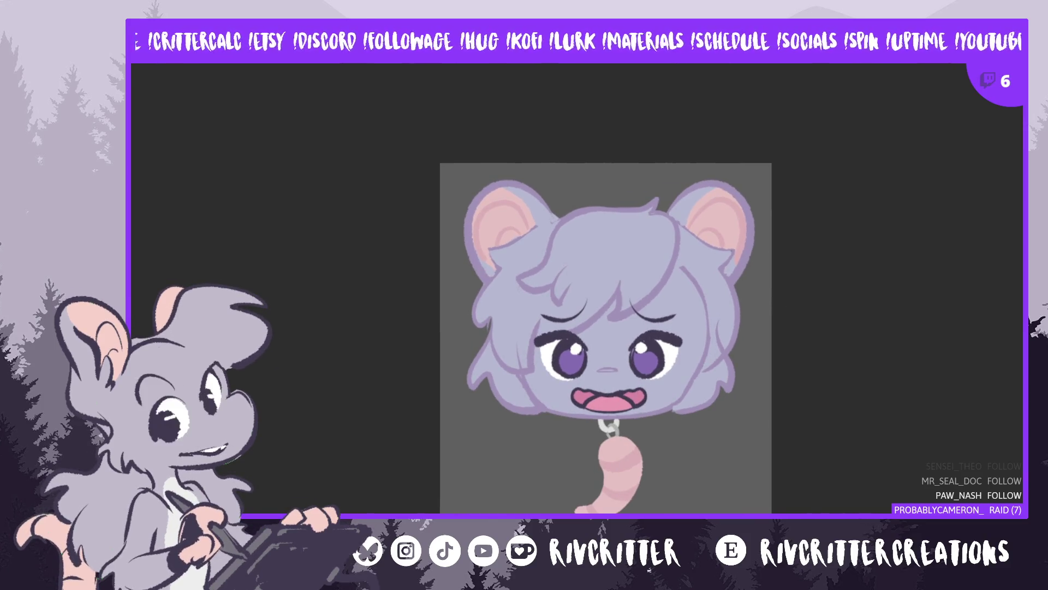
{"action": "mouse_move", "coordinate": [432, 146]}
{"action": "left_mouse_down"}
{"action": "mouse_move", "coordinate": [738, 444]}
{"action": "mouse_move", "coordinate": [783, 524]}
{"action": "mouse_move", "coordinate": [784, 514]}
{"action": "left_mouse_up"}
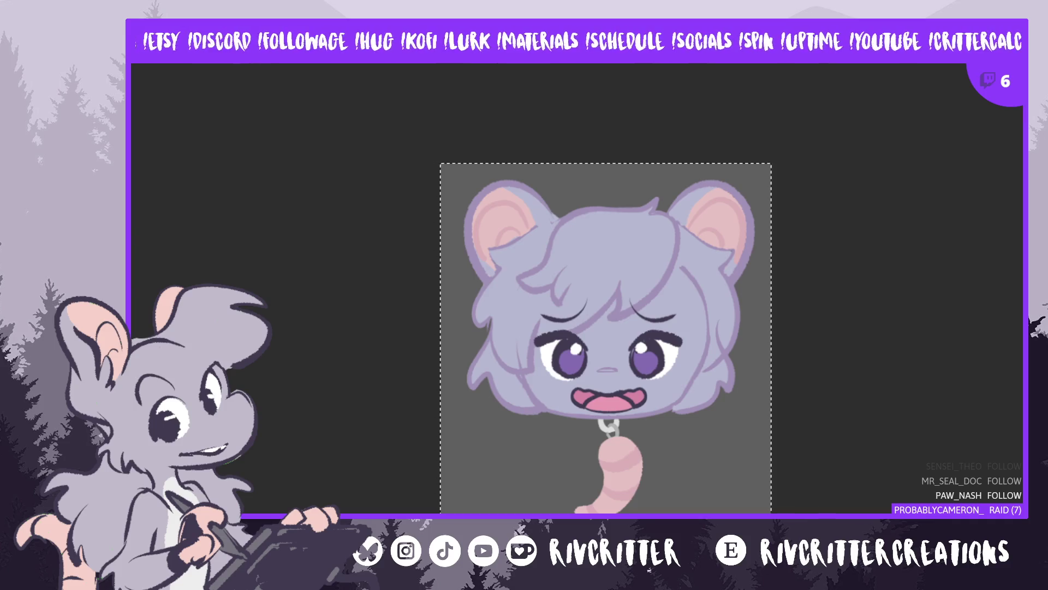
{"action": "left_click_drag", "start_coordinate": [606, 339], "coordinate": [578, 317]}
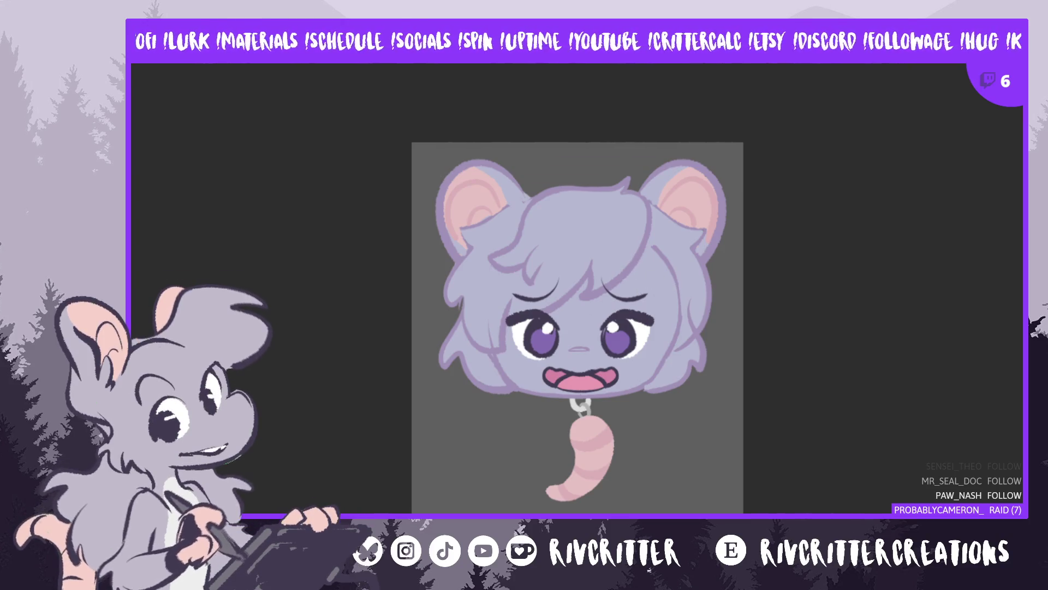
{"action": "mouse_move", "coordinate": [578, 419]}
{"action": "left_mouse_down"}
{"action": "mouse_move", "coordinate": [568, 432]}
{"action": "mouse_move", "coordinate": [584, 437]}
{"action": "mouse_move", "coordinate": [570, 434]}
{"action": "mouse_move", "coordinate": [596, 423]}
{"action": "left_mouse_up"}
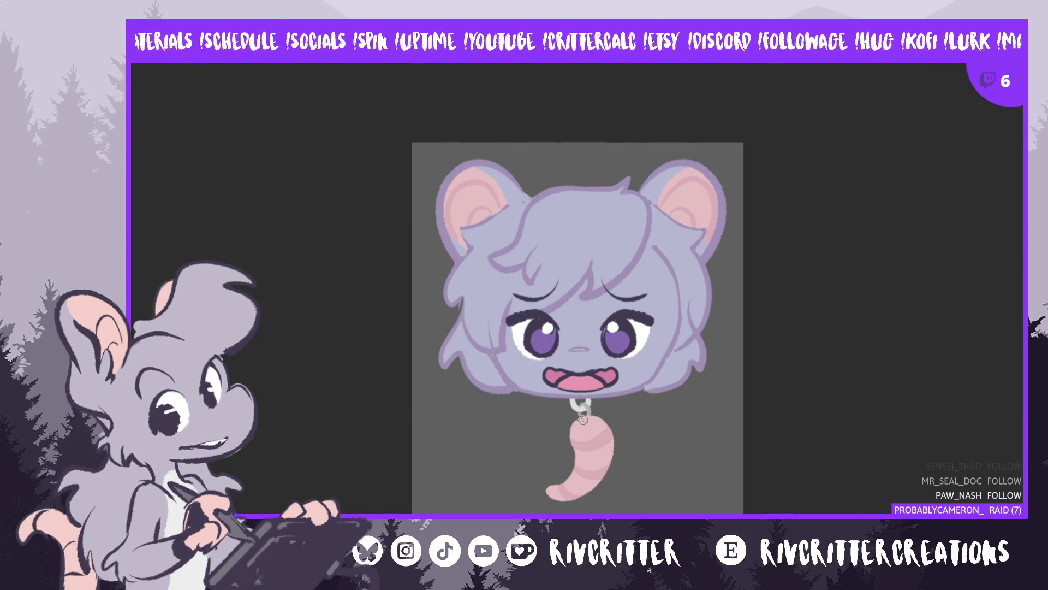
{"action": "left_click_drag", "start_coordinate": [610, 420], "coordinate": [567, 419]}
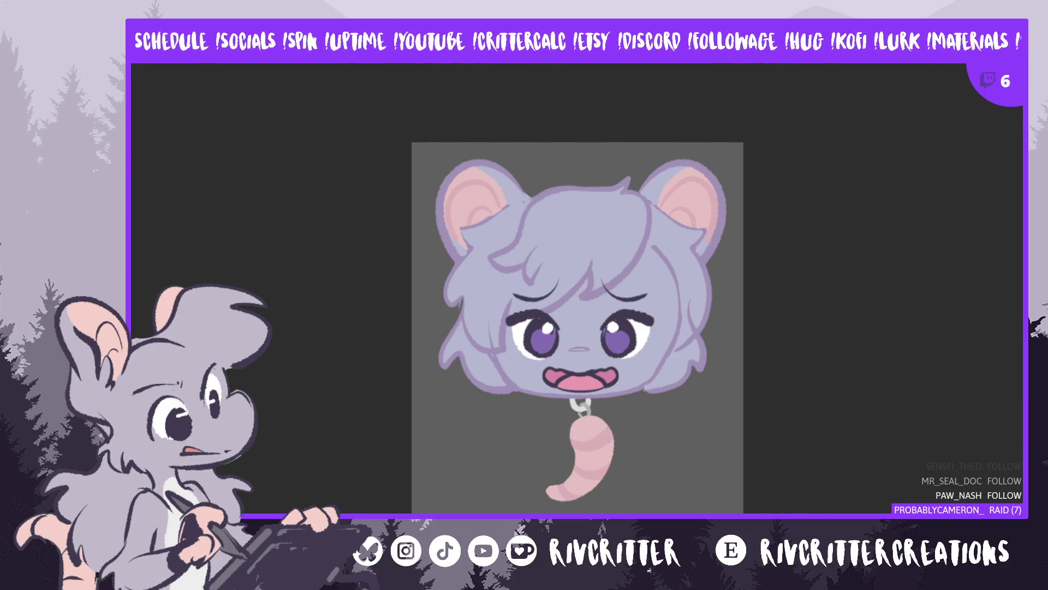
Repaint a small grey-blue cap at the worm pendant's top, just under the chain link
{"action": "mouse_move", "coordinate": [585, 420]}
{"action": "left_mouse_down"}
{"action": "mouse_move", "coordinate": [571, 434]}
{"action": "mouse_move", "coordinate": [595, 418]}
{"action": "mouse_move", "coordinate": [604, 429]}
{"action": "left_mouse_up"}
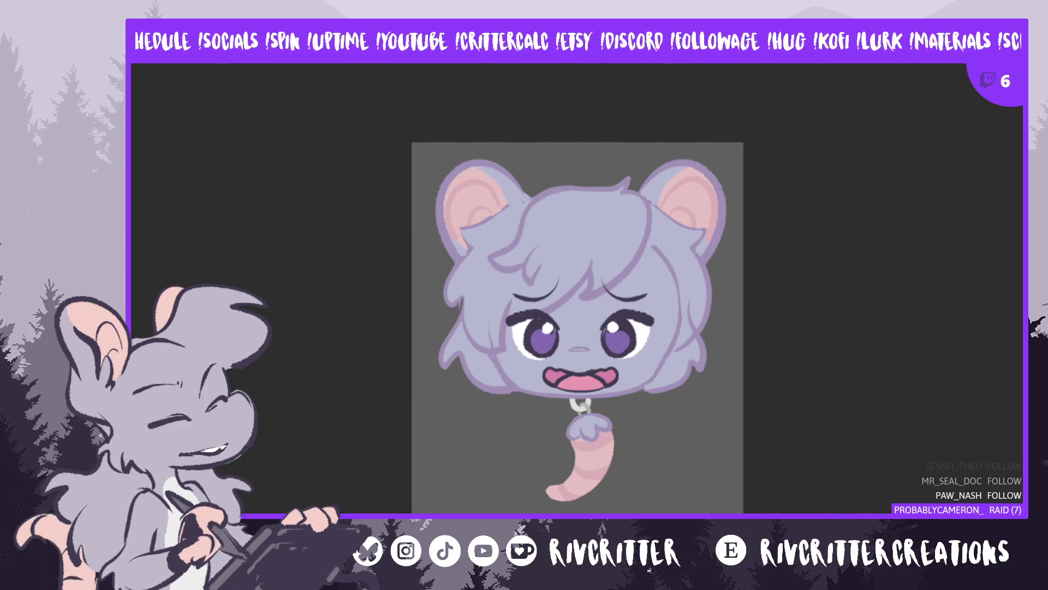
{"action": "scroll", "coordinate": [983, 303], "scroll_direction": "up", "scroll_amount": 1}
{"action": "scroll", "coordinate": [737, 351], "scroll_direction": "up", "scroll_amount": 2}
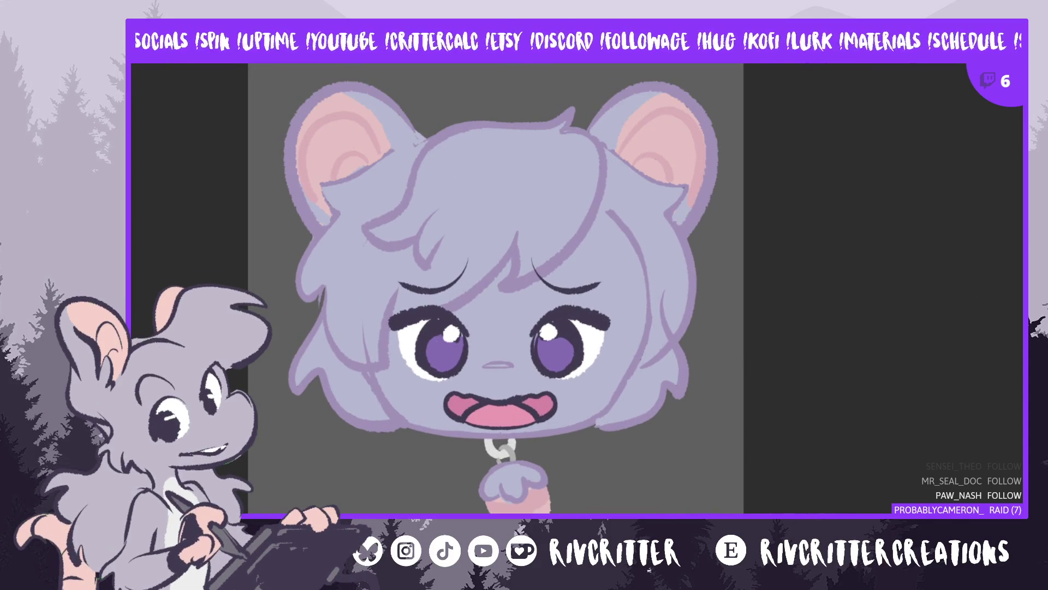
{"action": "scroll", "coordinate": [496, 288], "scroll_direction": "left", "scroll_amount": 2}
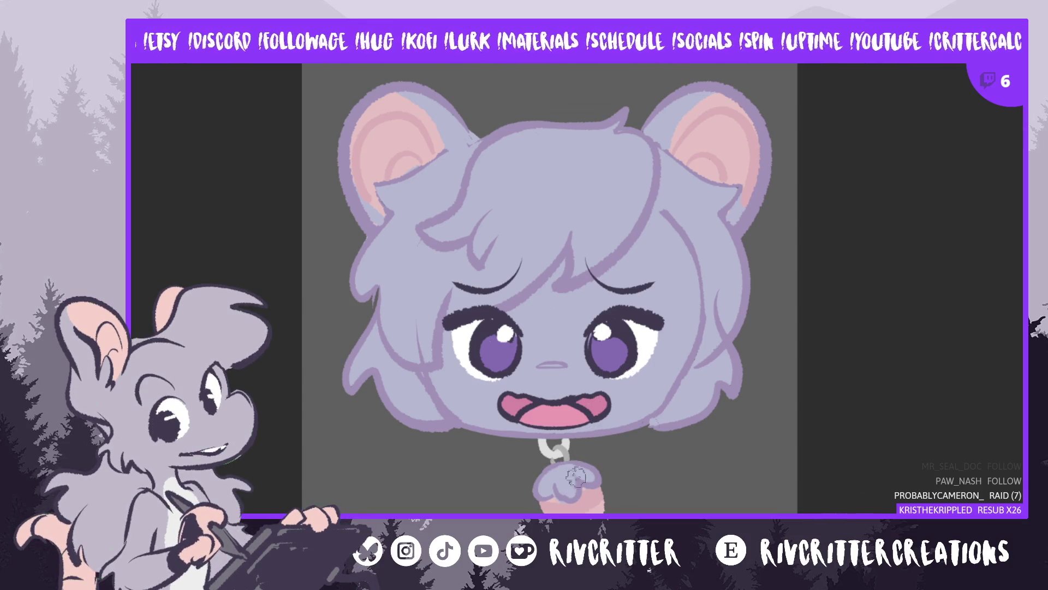
{"action": "scroll", "coordinate": [656, 382], "scroll_direction": "down", "scroll_amount": 2}
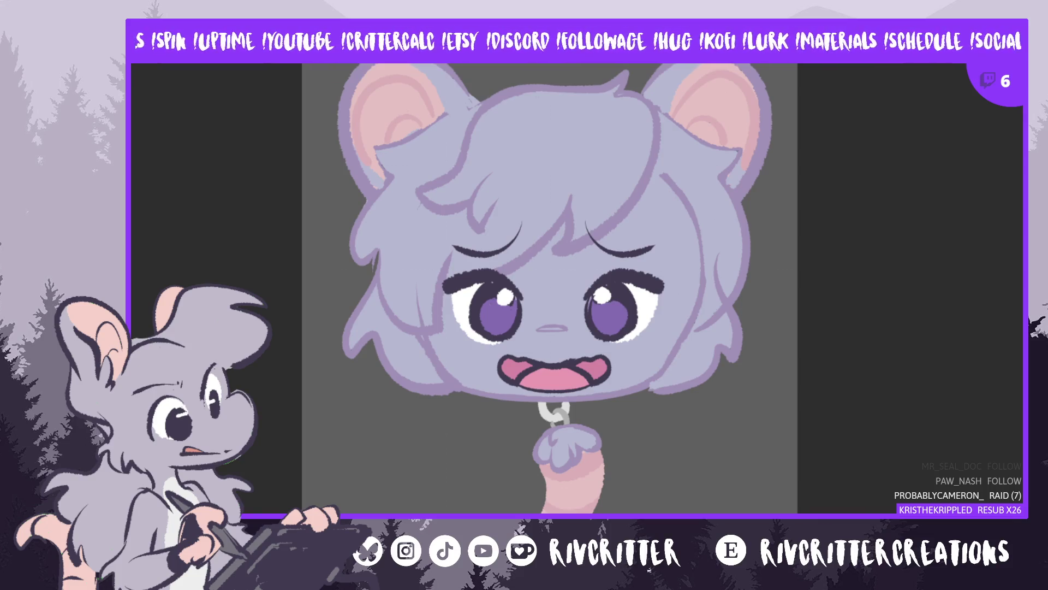
Free-transform the grey pendant cap, stretching it slightly wider, and confirm
{"action": "key", "text": "ctrl+t"}
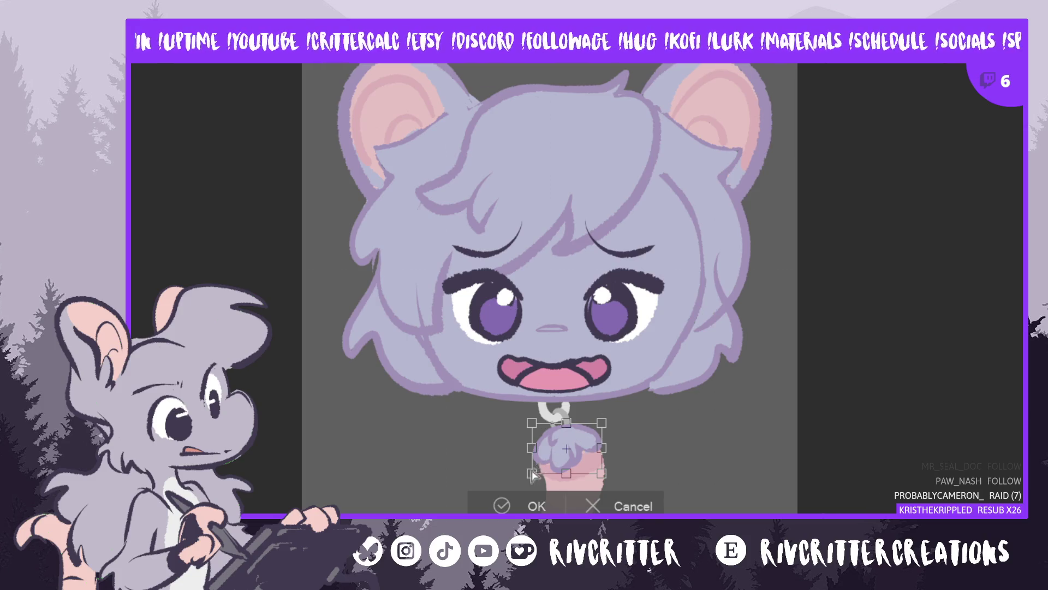
{"action": "left_click_drag", "start_coordinate": [602, 448], "coordinate": [569, 482]}
{"action": "left_click", "coordinate": [500, 510]}
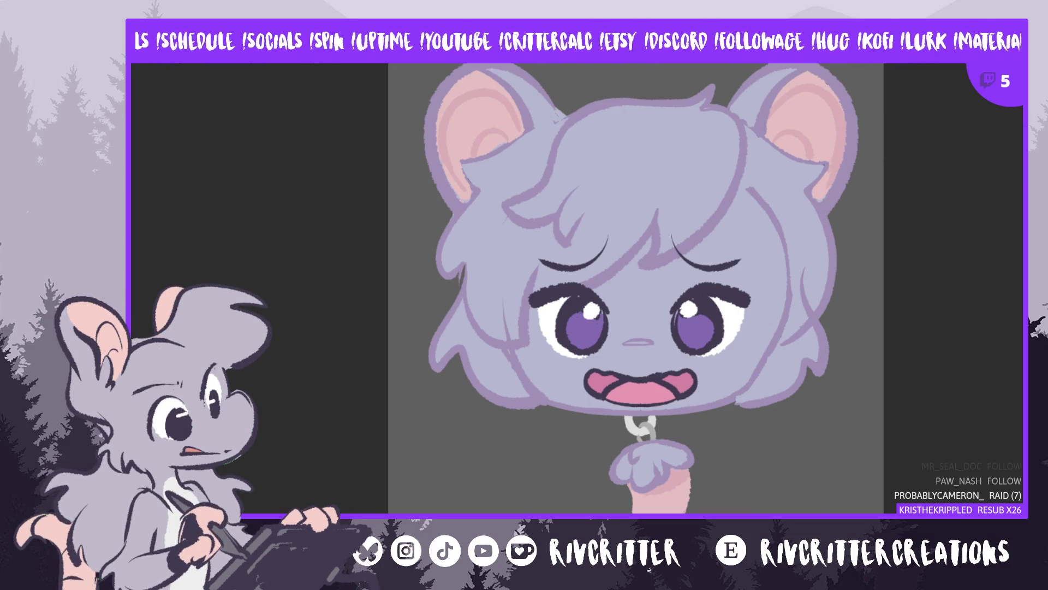
Zoom out to view the charm, then delete the pink worm pendant to compare without it
{"action": "scroll", "coordinate": [863, 313], "scroll_direction": "down", "scroll_amount": 3}
{"action": "scroll", "coordinate": [787, 242], "scroll_direction": "up", "scroll_amount": 2}
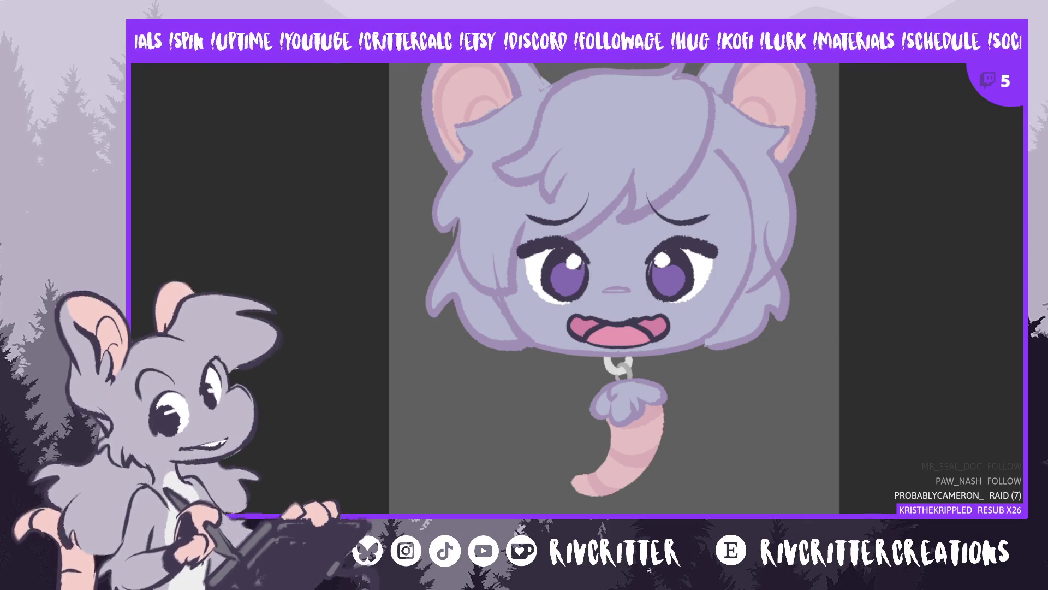
{"action": "key", "text": "Delete"}
{"action": "key", "text": "ctrl+z"}
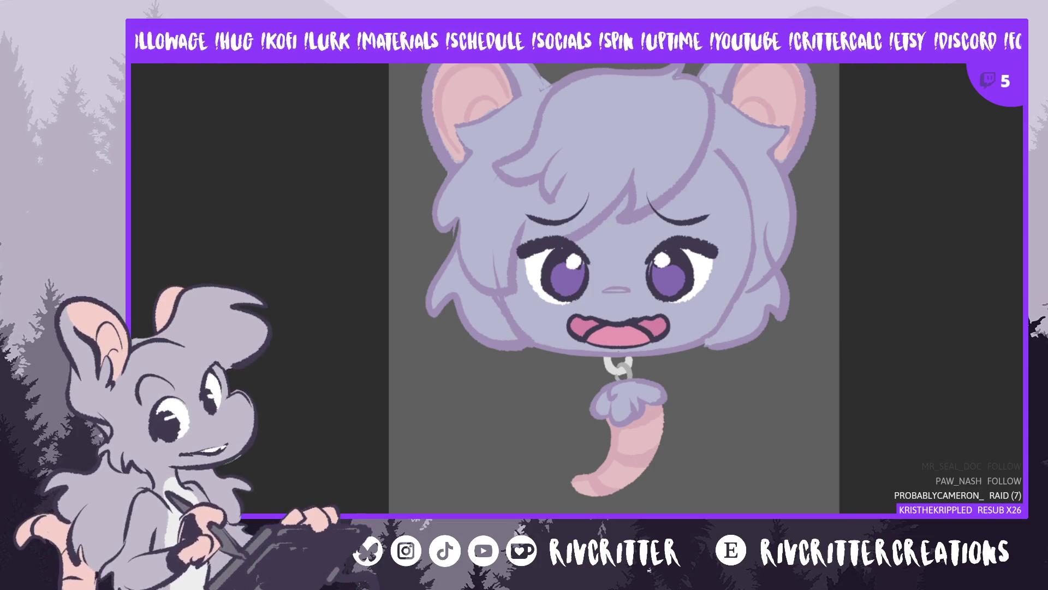
{"action": "key", "text": "ctrl+z"}
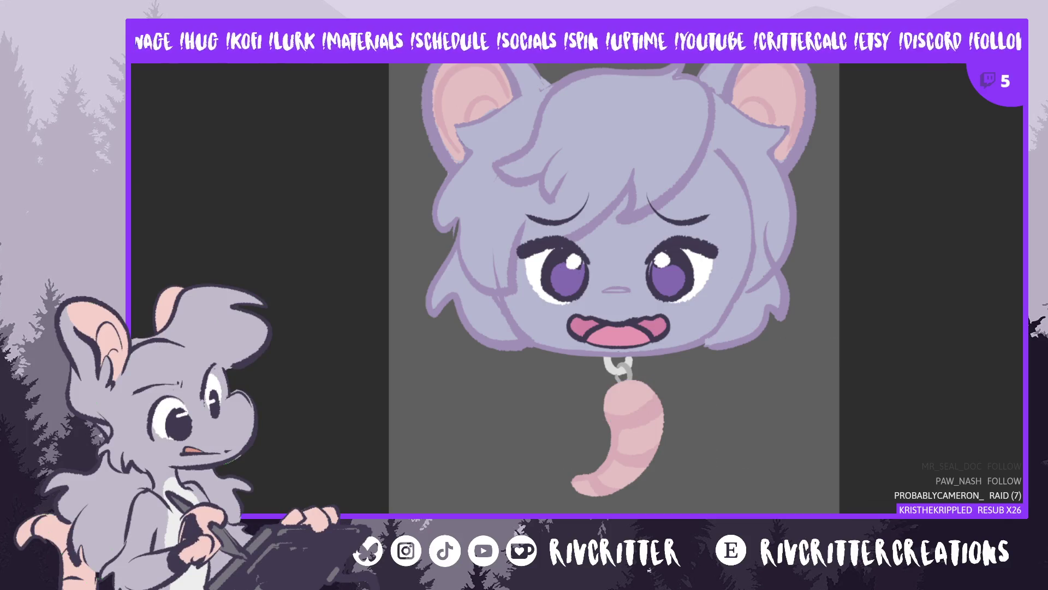
{"action": "key", "text": "ctrl+y"}
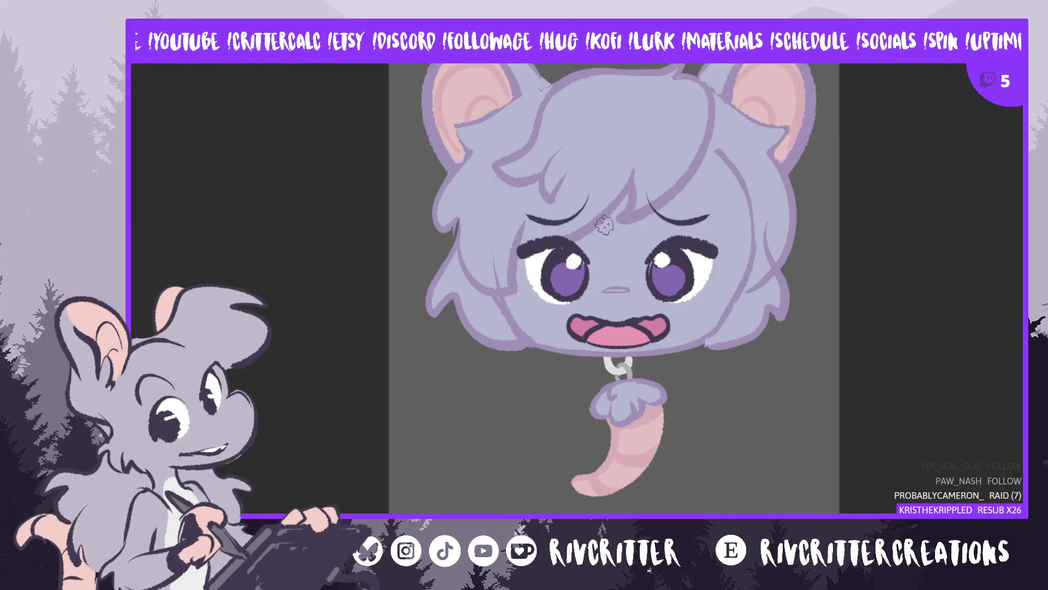
{"action": "scroll", "coordinate": [565, 192], "scroll_direction": "up", "scroll_amount": 1}
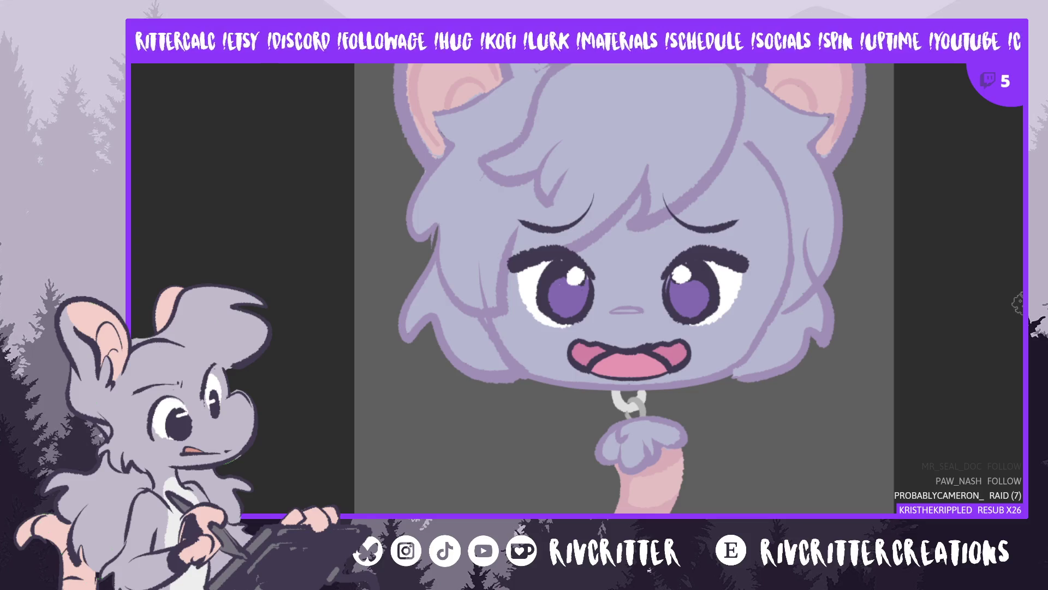
{"action": "scroll", "coordinate": [1017, 303], "scroll_direction": "up", "scroll_amount": 3}
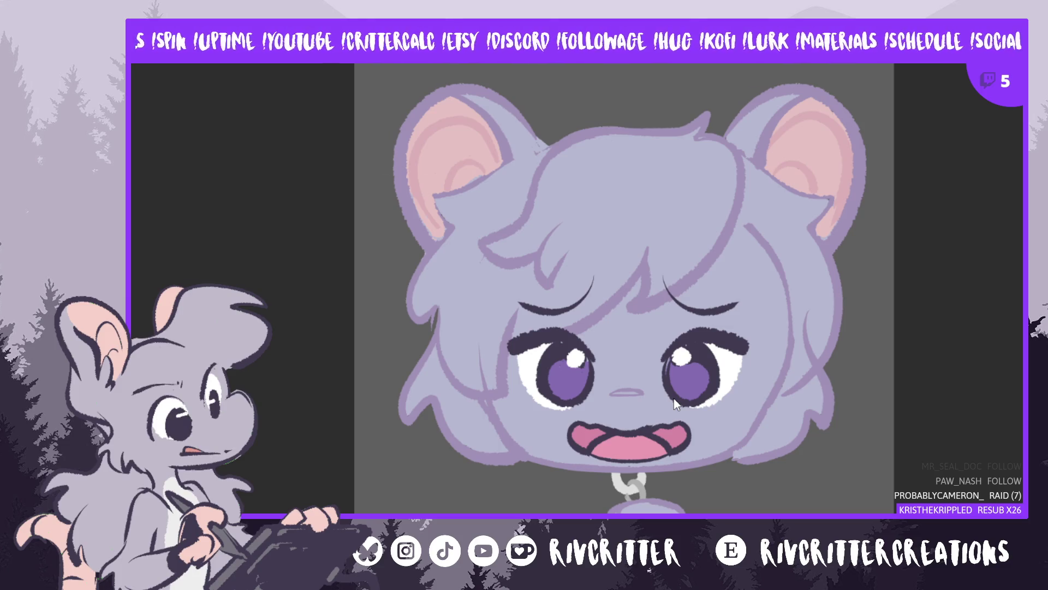
{"action": "key", "text": "ctrl+minus"}
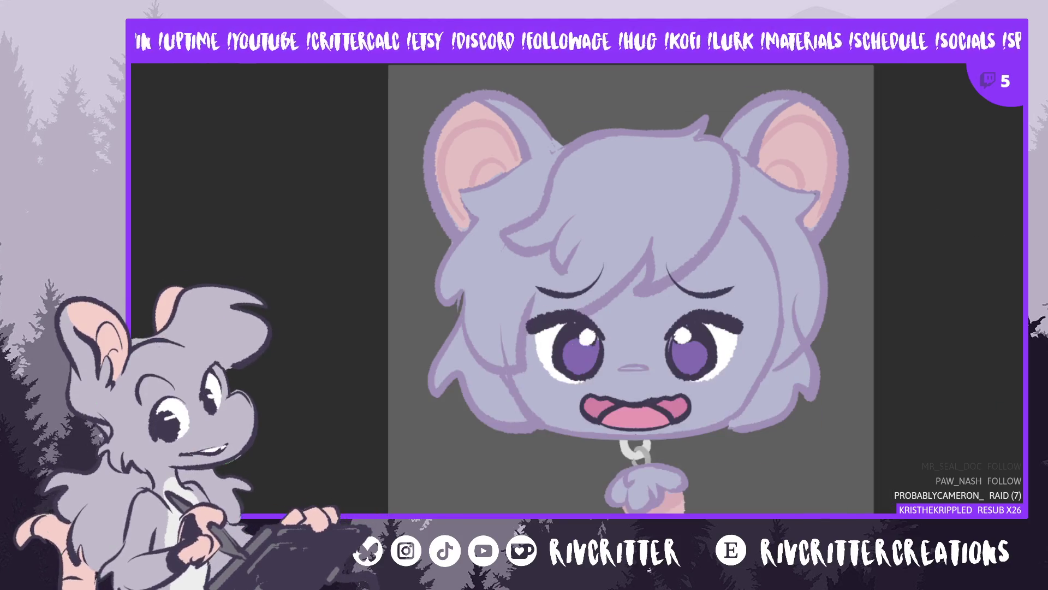
Switch to the back-view drawing, zoom out, and delete the pink tail
{"action": "key", "text": "ctrl+Tab"}
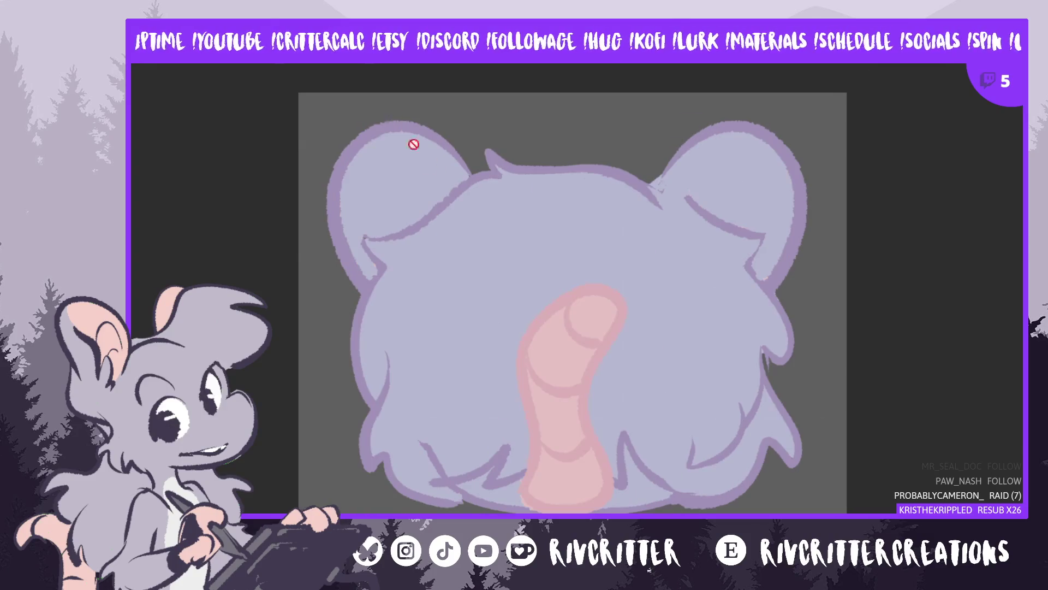
{"action": "key", "text": "ctrl+minus"}
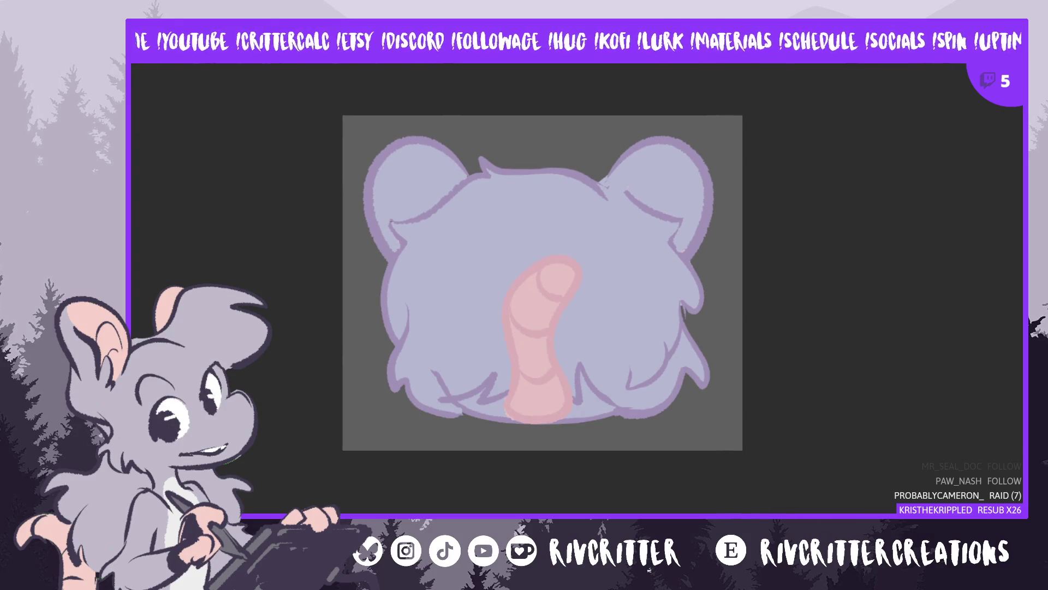
{"action": "key", "text": "Delete"}
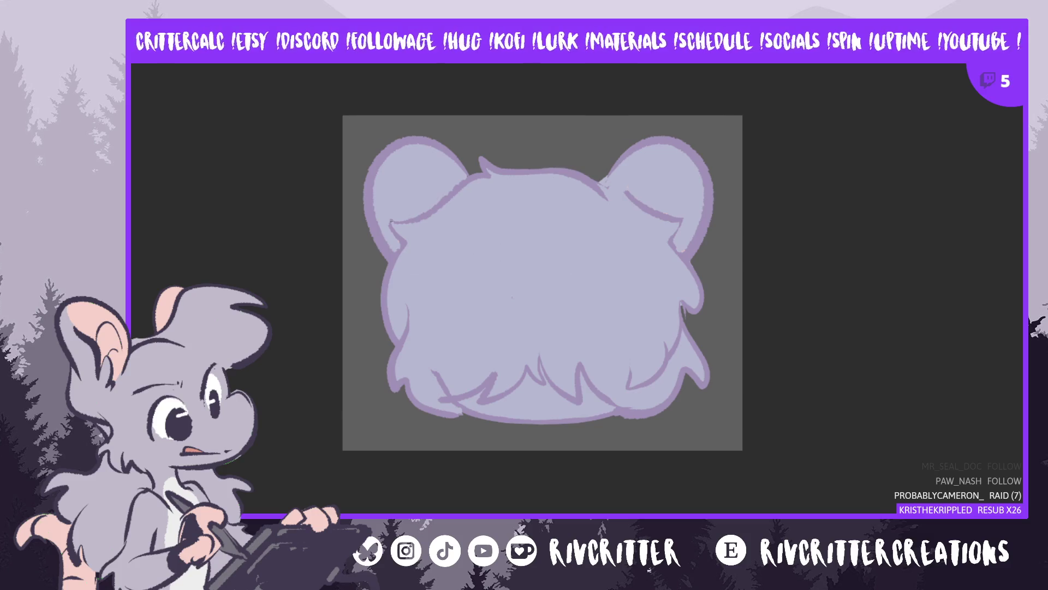
Extend the canvas bottom edge downward with Crop and fill the new strip grey
{"action": "key", "text": "c"}
{"action": "left_click_drag", "start_coordinate": [538, 450], "coordinate": [537, 541]}
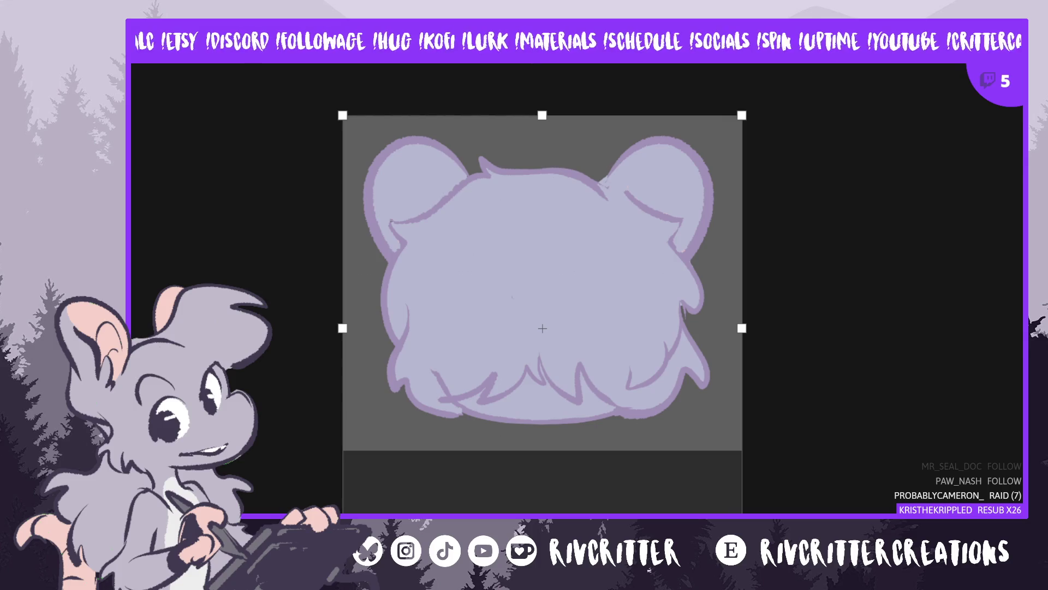
{"action": "left_click_drag", "start_coordinate": [538, 541], "coordinate": [537, 559]}
{"action": "key", "text": "Return"}
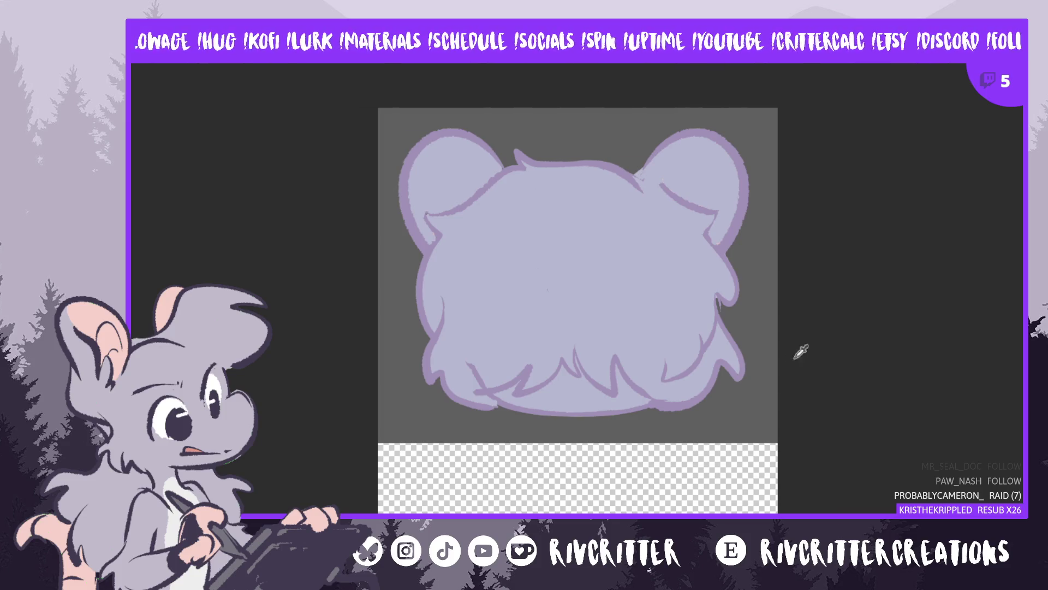
{"action": "key", "text": "alt+BackSpace"}
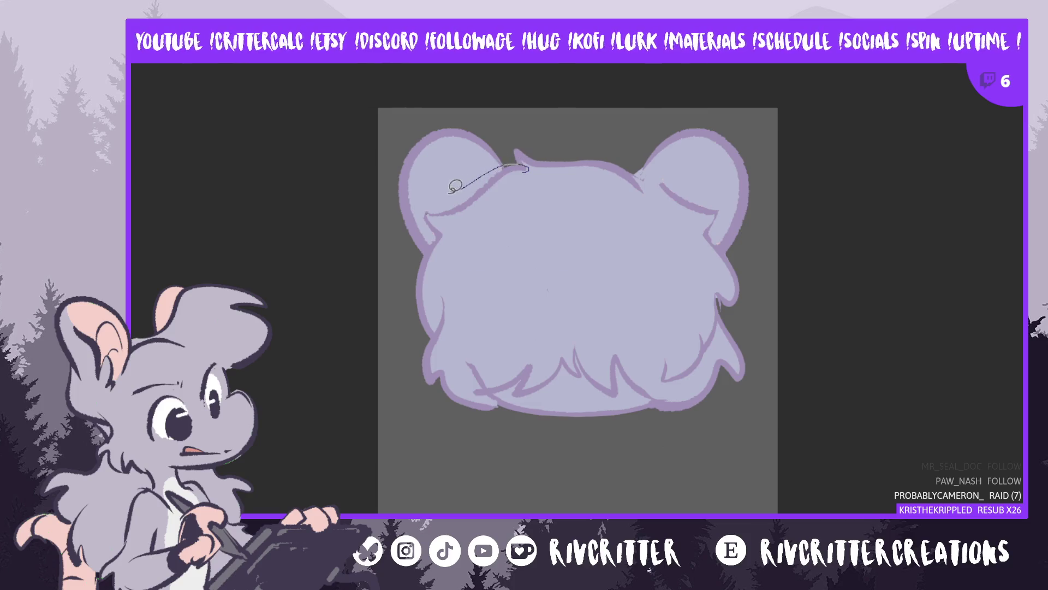
Lasso the left side of the back-view head, then cancel the transform and undo
{"action": "left_click_drag", "start_coordinate": [451, 426], "coordinate": [513, 418]}
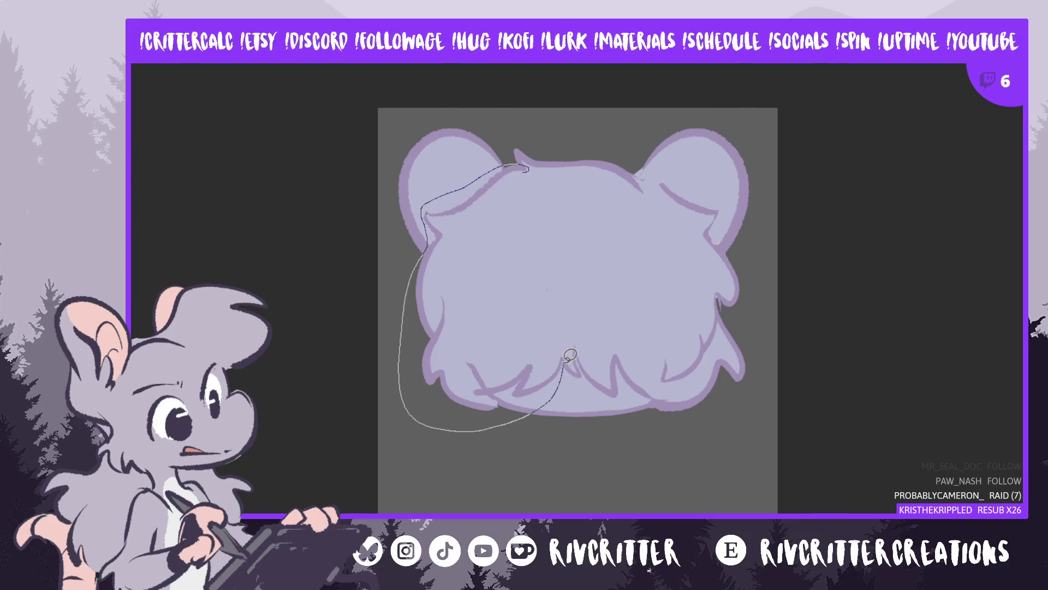
{"action": "left_click_drag", "start_coordinate": [562, 326], "coordinate": [529, 168]}
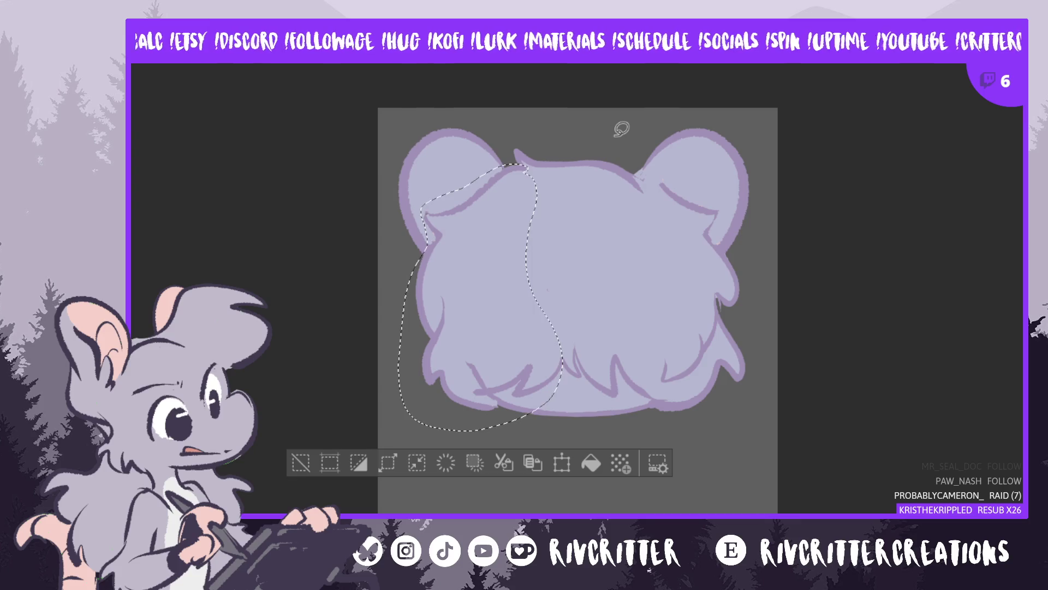
{"action": "key", "text": "ctrl+t"}
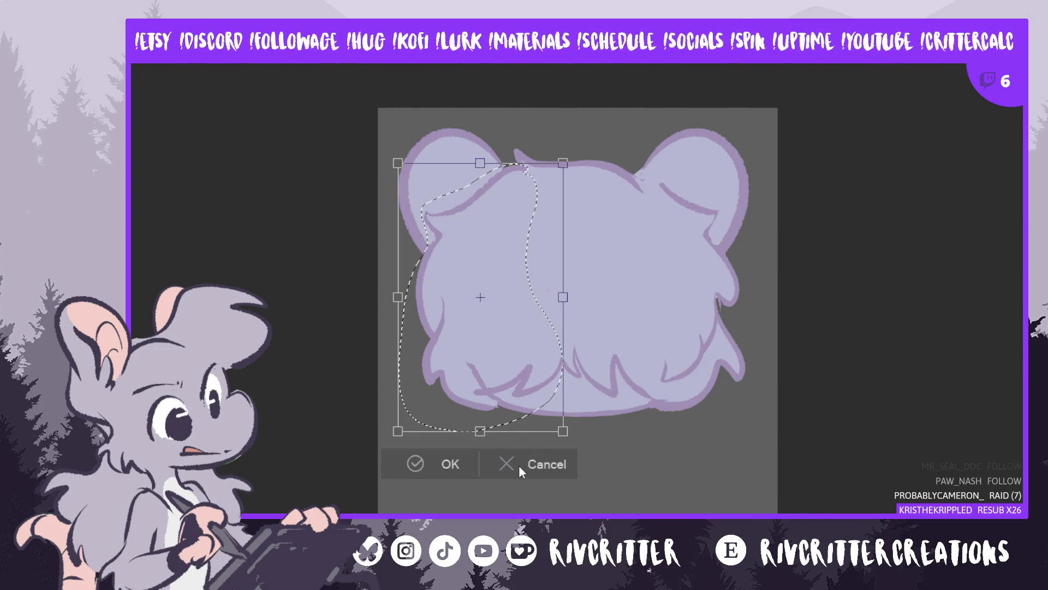
{"action": "left_click", "coordinate": [518, 465]}
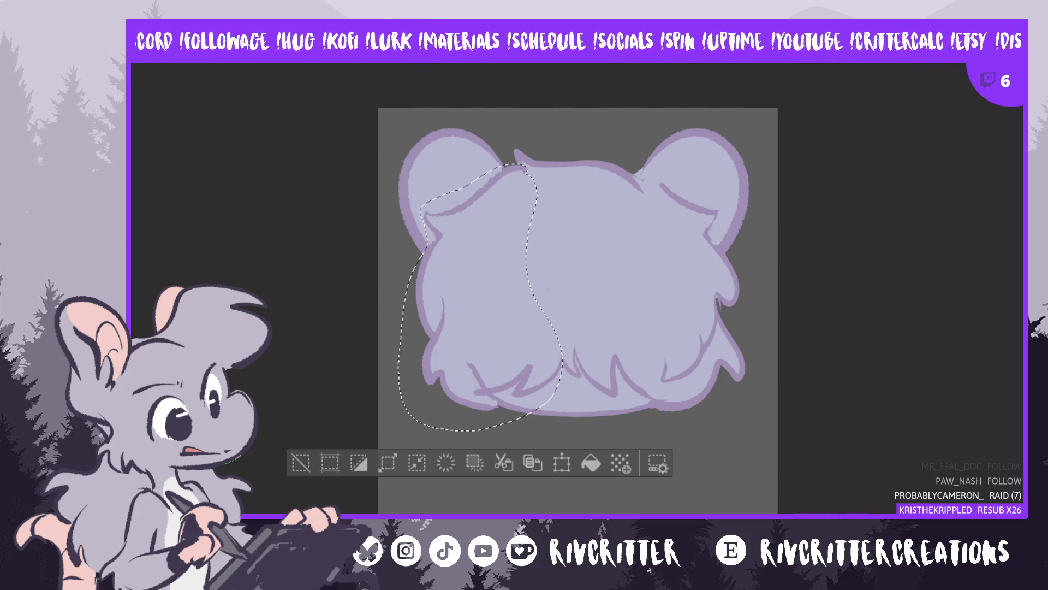
{"action": "key", "text": "ctrl+z"}
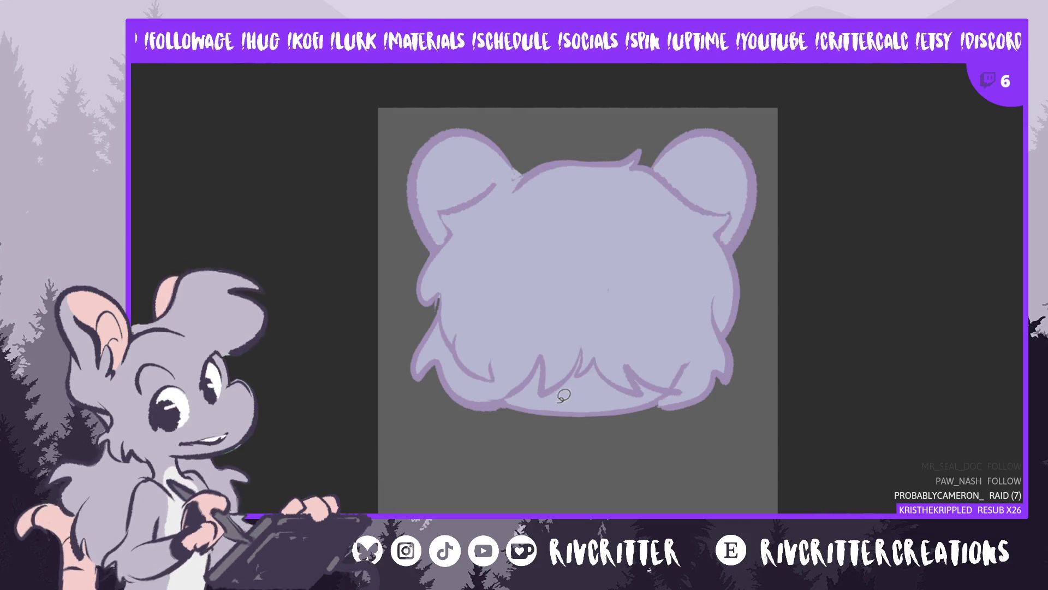
{"action": "key", "text": "ctrl+z"}
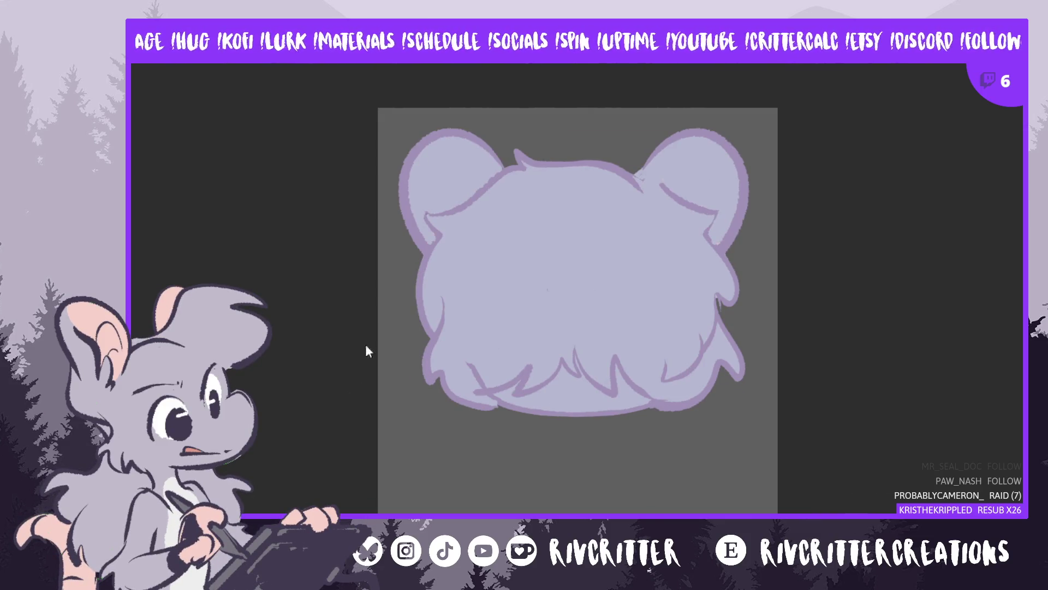
Paste the left-side copy onto the head's right side and trace the right ear's inner edge
{"action": "key", "text": "ctrl+v"}
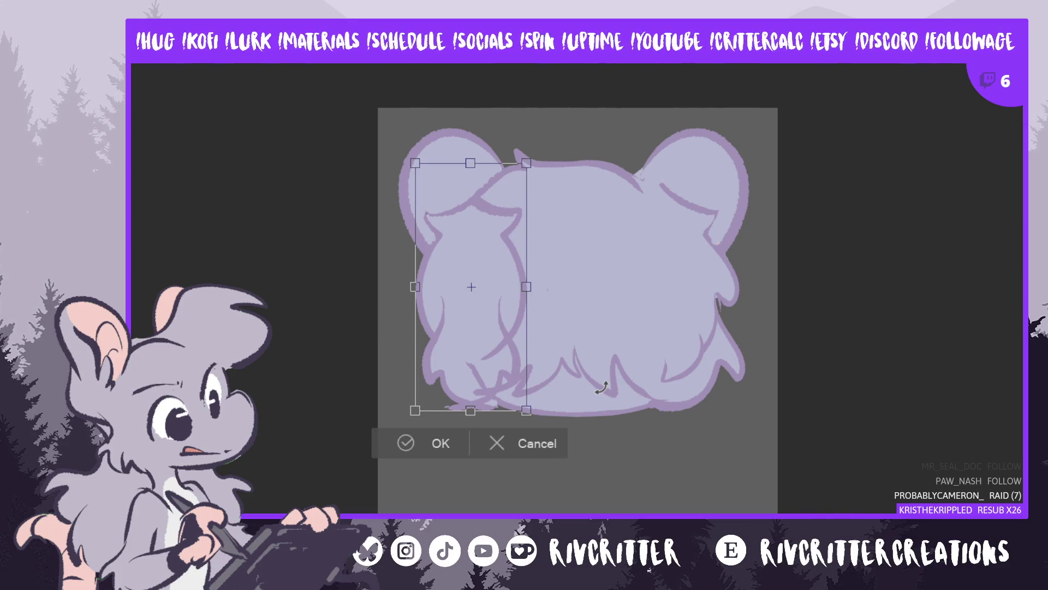
{"action": "key", "text": "Right"}
{"action": "key", "text": "Right"}
{"action": "key", "text": "Right"}
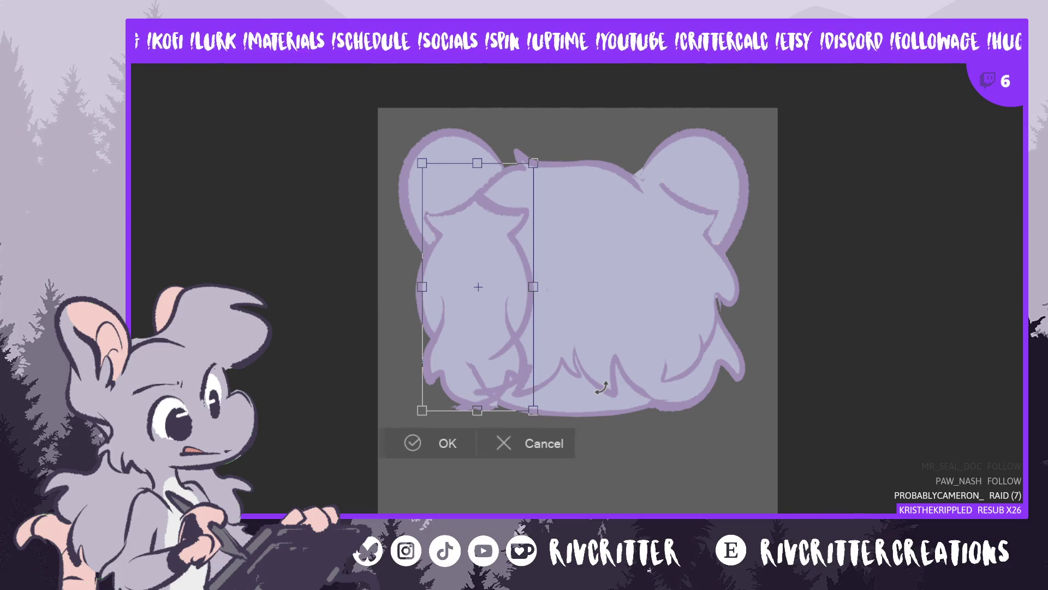
{"action": "key", "text": "Right"}
{"action": "key", "text": "Right"}
{"action": "key", "text": "Right"}
{"action": "key", "text": "Right"}
{"action": "key", "text": "Right"}
{"action": "key", "text": "Right"}
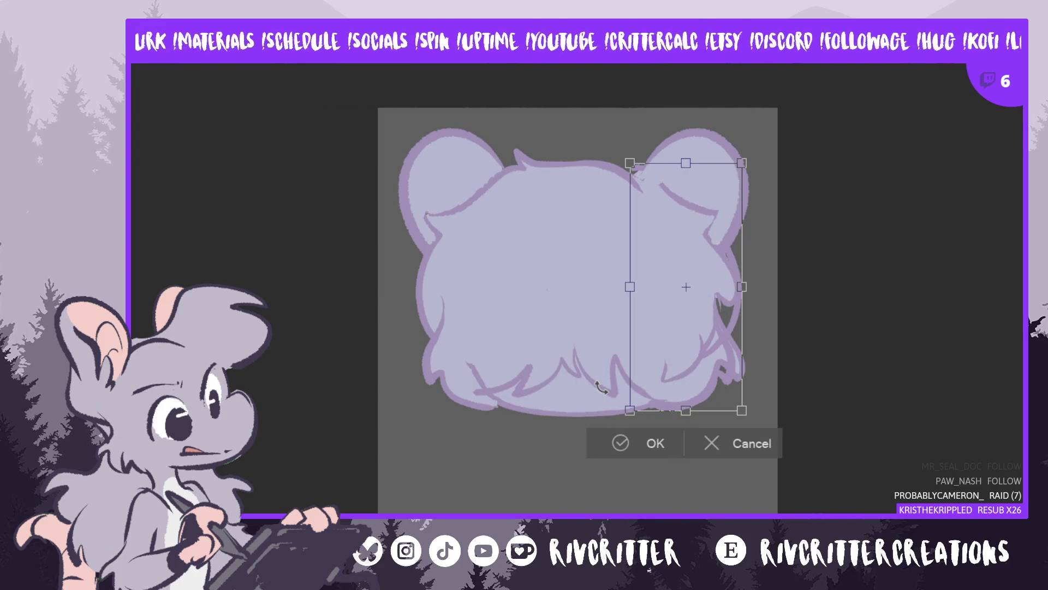
{"action": "left_click", "coordinate": [621, 442]}
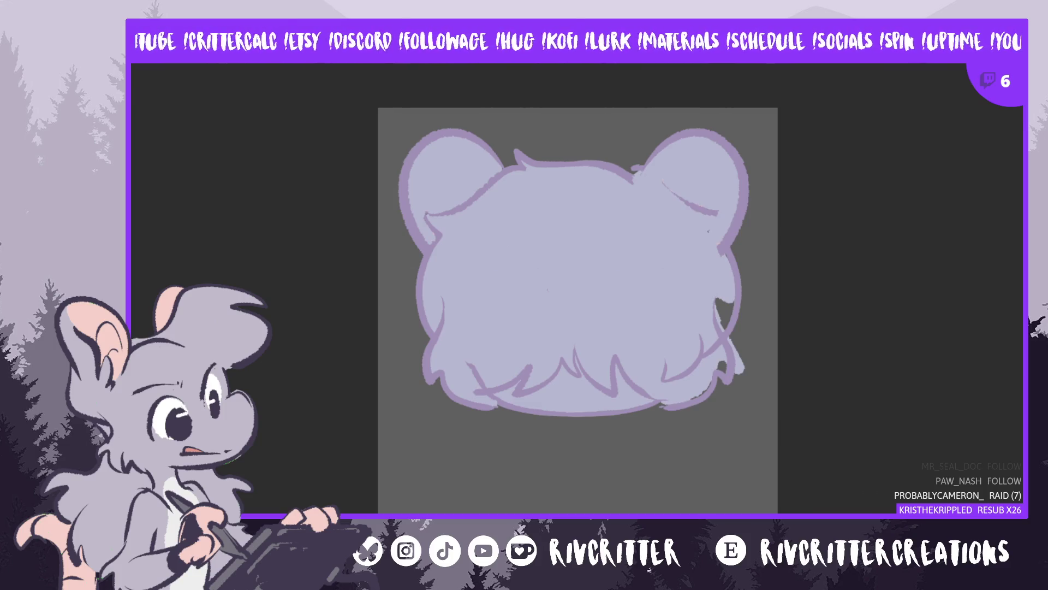
{"action": "left_click_drag", "start_coordinate": [636, 167], "coordinate": [715, 210]}
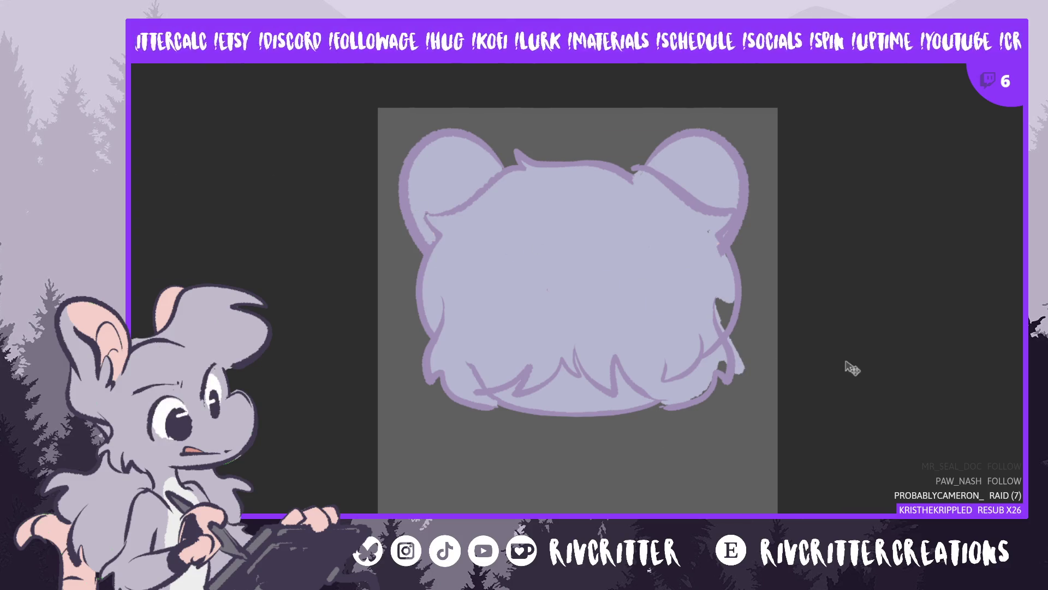
Nudge the right-side outline and step through undo/redo to check the hair fill
{"action": "key", "text": "Left"}
{"action": "key", "text": "Left"}
{"action": "key", "text": "Left"}
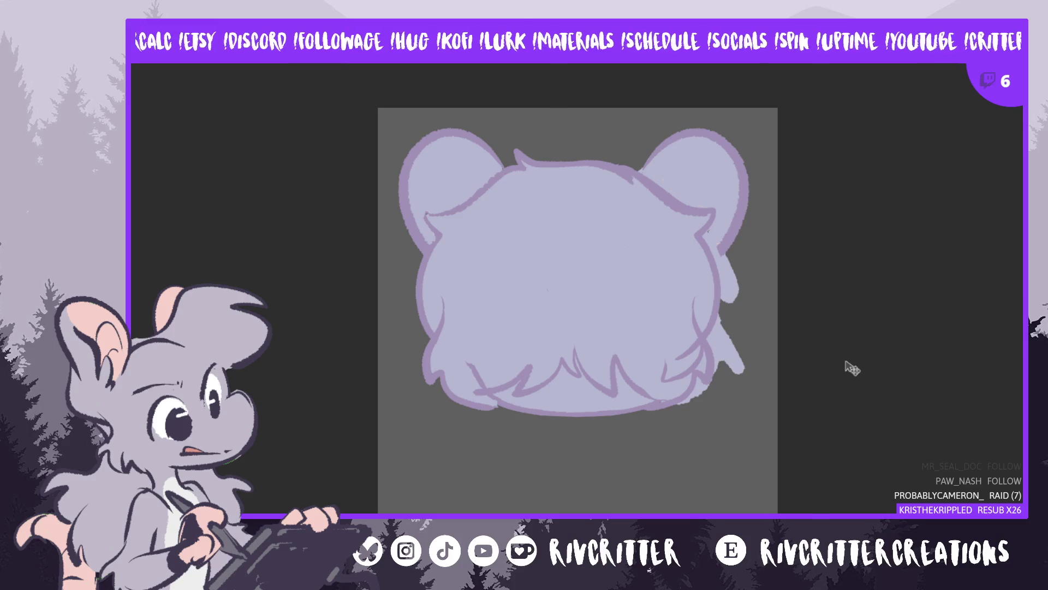
{"action": "key", "text": "Right"}
{"action": "key", "text": "Right"}
{"action": "key", "text": "Right"}
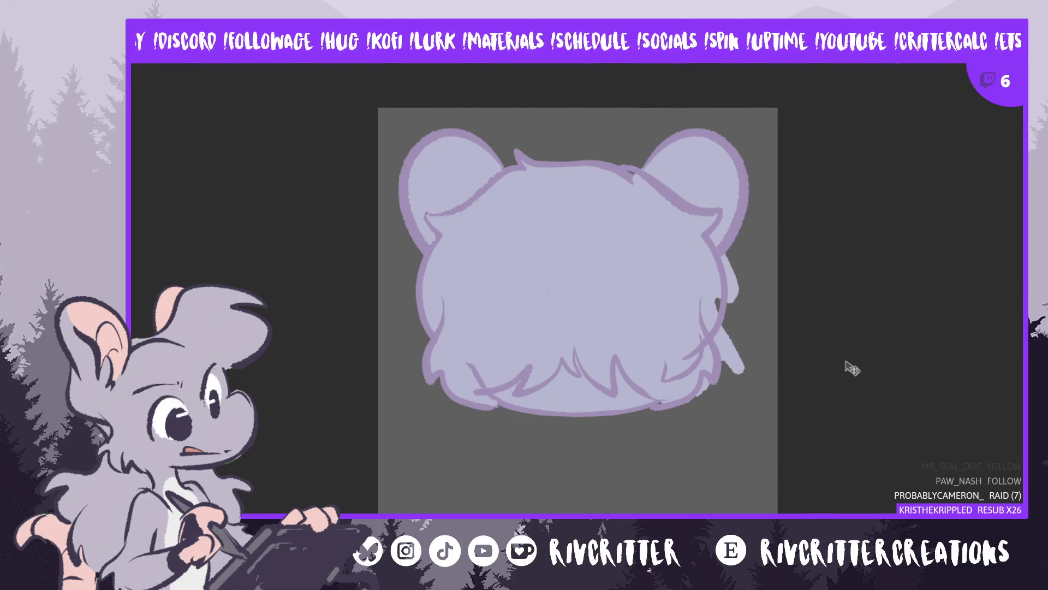
{"action": "key", "text": "ctrl+z"}
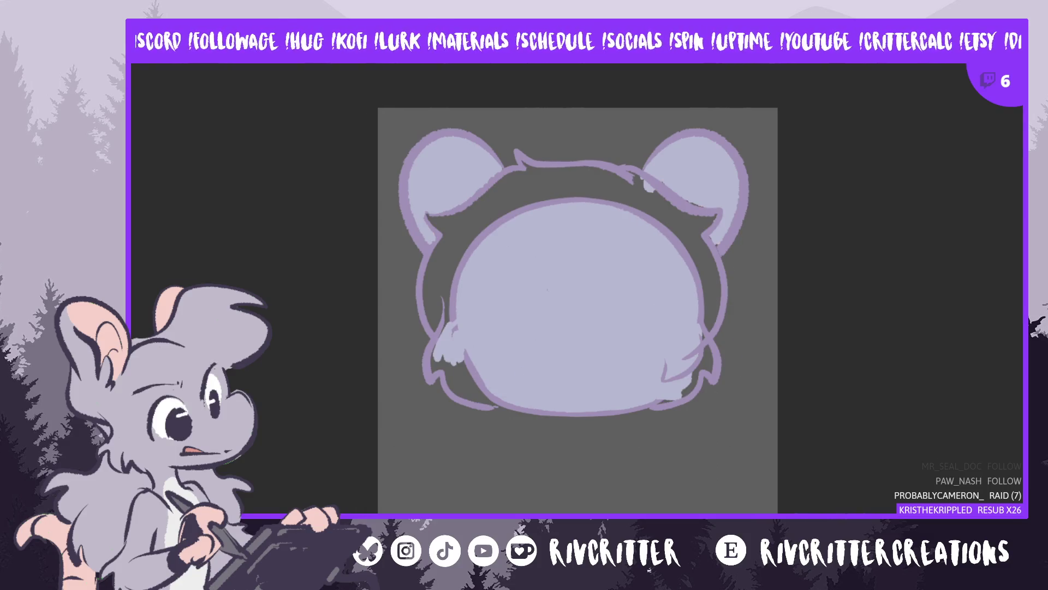
{"action": "key", "text": "ctrl+shift+z"}
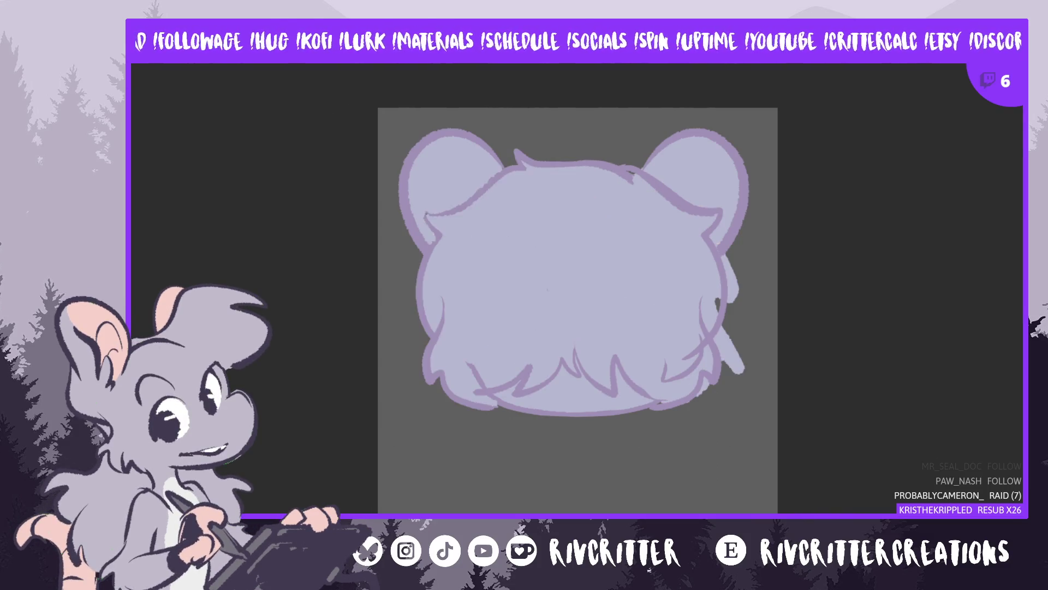
{"action": "key", "text": "ctrl+z"}
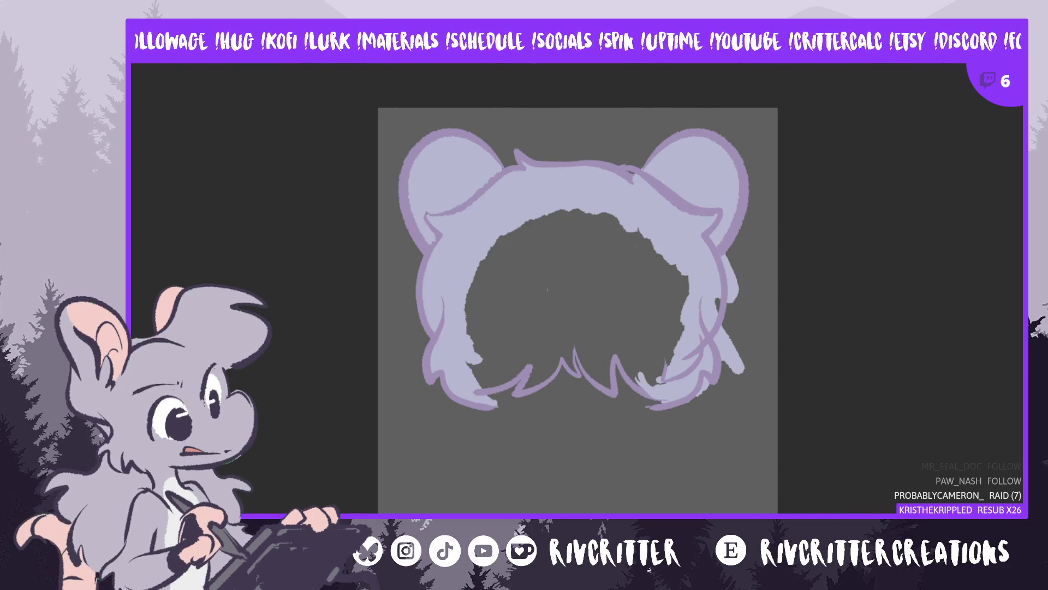
{"action": "key", "text": "ctrl+z"}
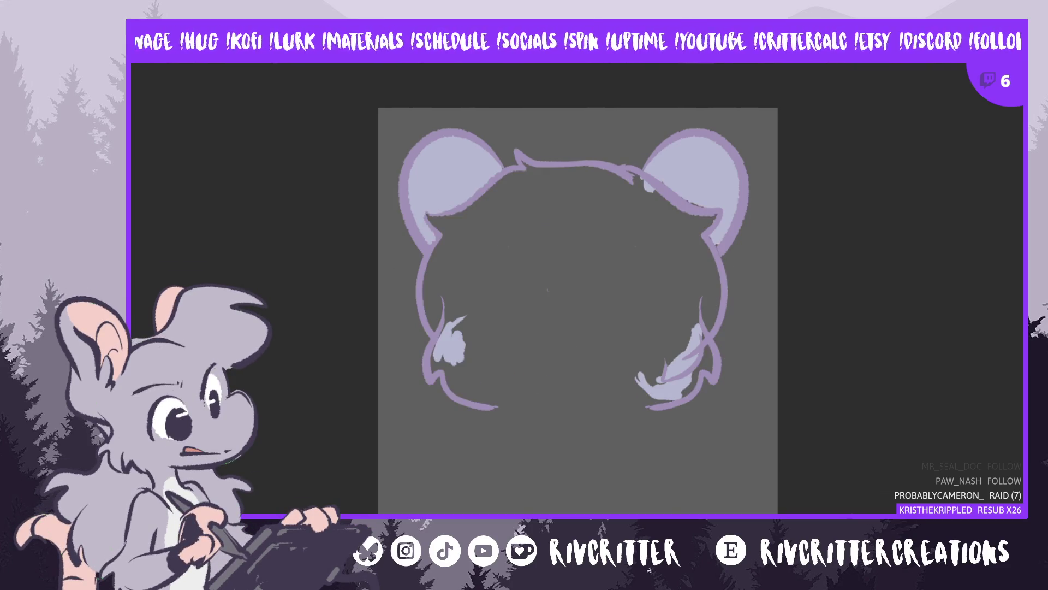
{"action": "key", "text": "ctrl+shift+z"}
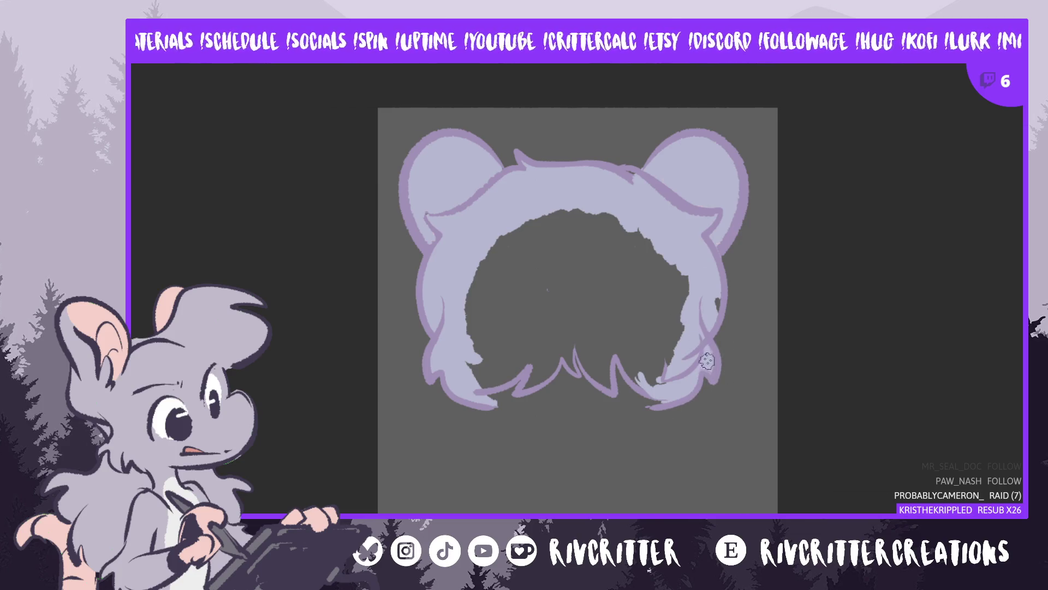
Paint over the right-side hair notch and bucket-fill the hair's hollow centre lavender
{"action": "left_click_drag", "start_coordinate": [711, 254], "coordinate": [714, 318]}
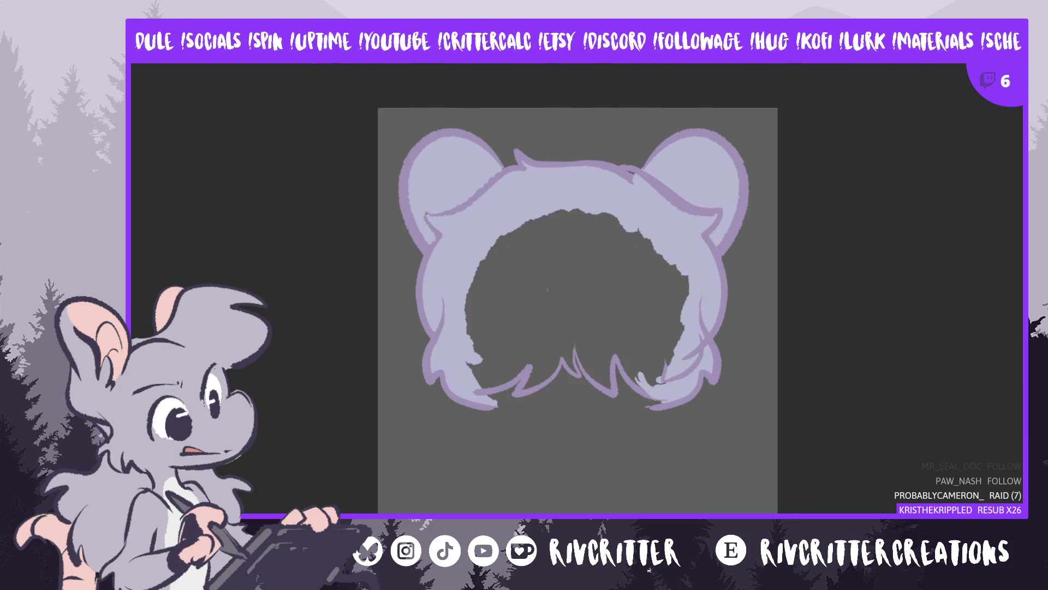
{"action": "left_click_drag", "start_coordinate": [407, 333], "coordinate": [410, 385]}
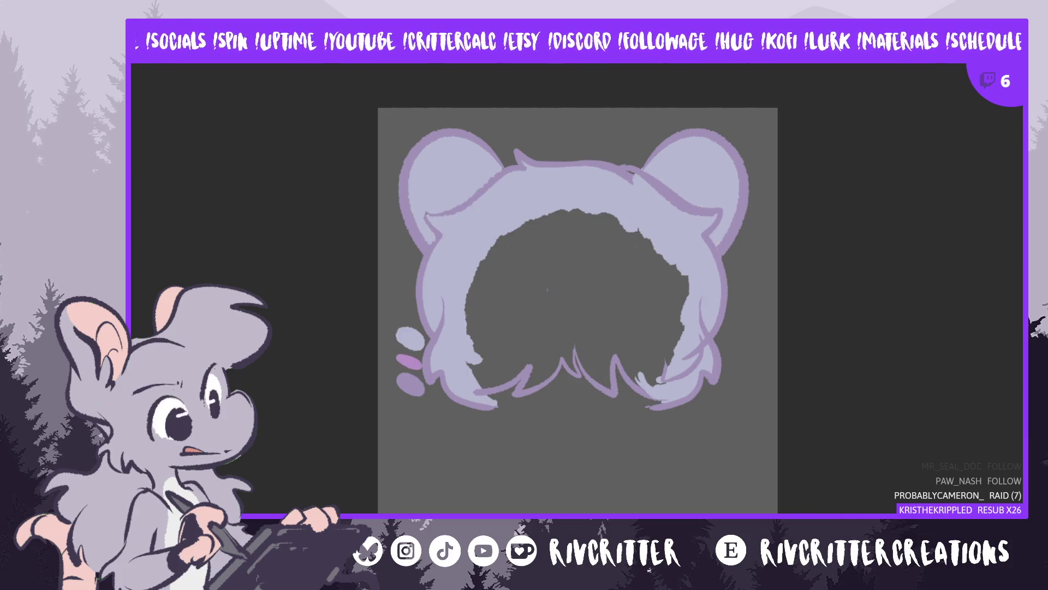
{"action": "key", "text": "ctrl+z"}
{"action": "left_click", "coordinate": [548, 290]}
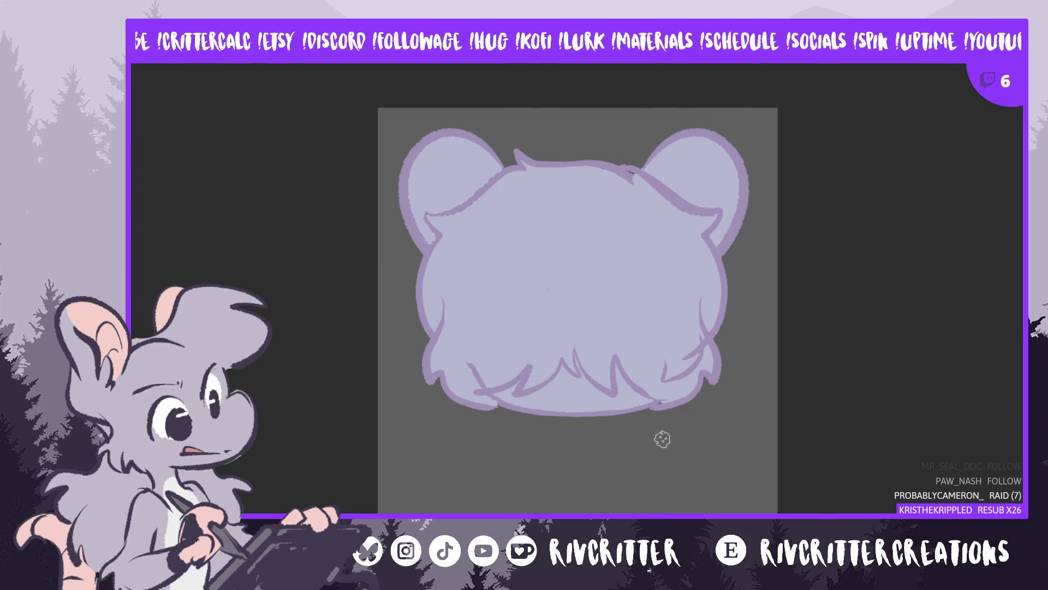
Sketch a trial doodle below the head, undo it, then switch to the pink-haired girl sketch
{"action": "mouse_move", "coordinate": [653, 442]}
{"action": "left_mouse_down"}
{"action": "mouse_move", "coordinate": [655, 483]}
{"action": "mouse_move", "coordinate": [661, 440]}
{"action": "mouse_move", "coordinate": [713, 486]}
{"action": "mouse_move", "coordinate": [676, 499]}
{"action": "mouse_move", "coordinate": [701, 508]}
{"action": "mouse_move", "coordinate": [714, 487]}
{"action": "mouse_move", "coordinate": [715, 505]}
{"action": "left_mouse_up"}
{"action": "mouse_move", "coordinate": [641, 473]}
{"action": "left_mouse_down"}
{"action": "mouse_move", "coordinate": [634, 511]}
{"action": "mouse_move", "coordinate": [673, 499]}
{"action": "left_mouse_up"}
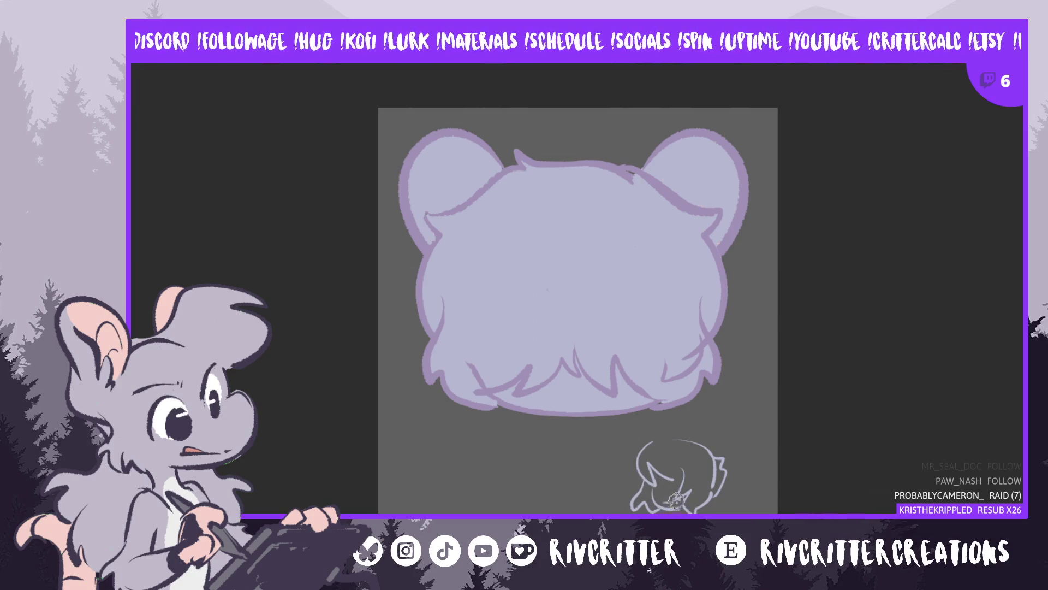
{"action": "left_click_drag", "start_coordinate": [649, 464], "coordinate": [666, 483]}
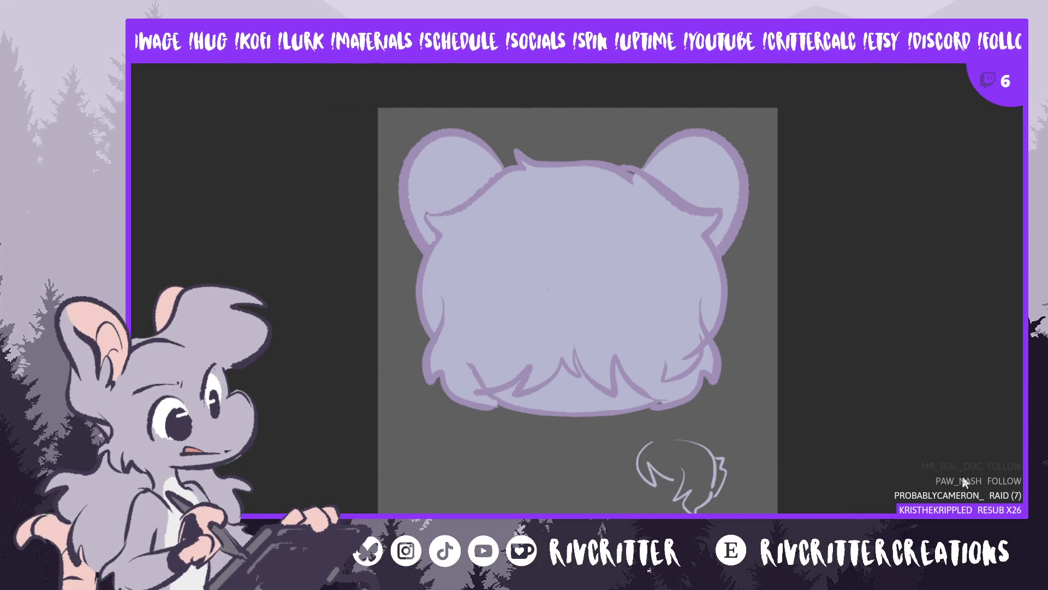
{"action": "key", "text": "ctrl+z"}
{"action": "key", "text": "ctrl+z"}
{"action": "key", "text": "ctrl+z"}
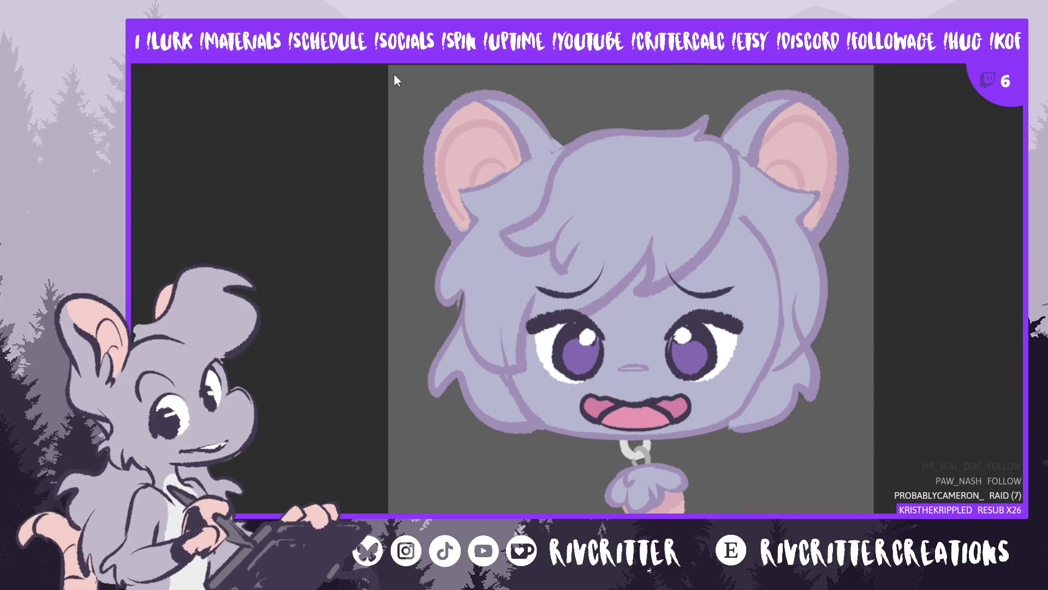
{"action": "key", "text": "ctrl+Tab"}
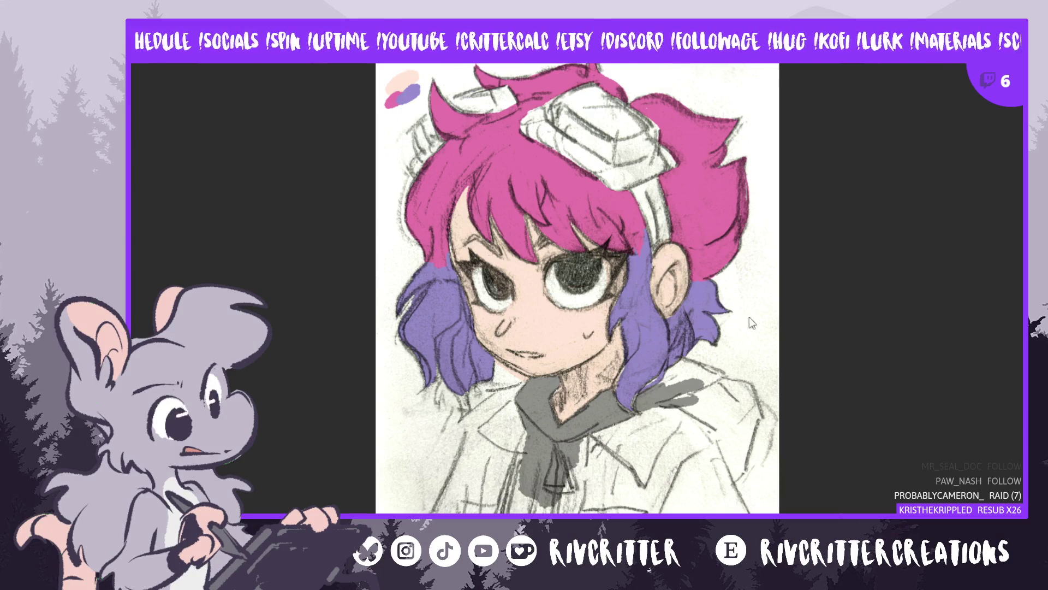
Flip between the girl's flat-coloured painting and pencil sketch, then begin transforming the worm pendant
{"action": "key", "text": "ctrl+Tab"}
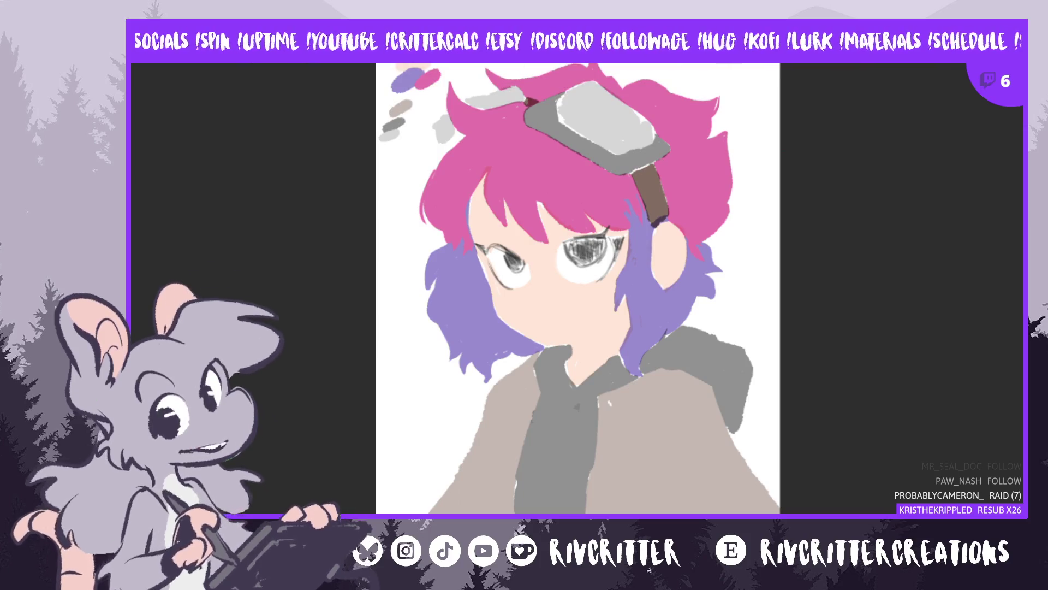
{"action": "key", "text": "ctrl+Tab"}
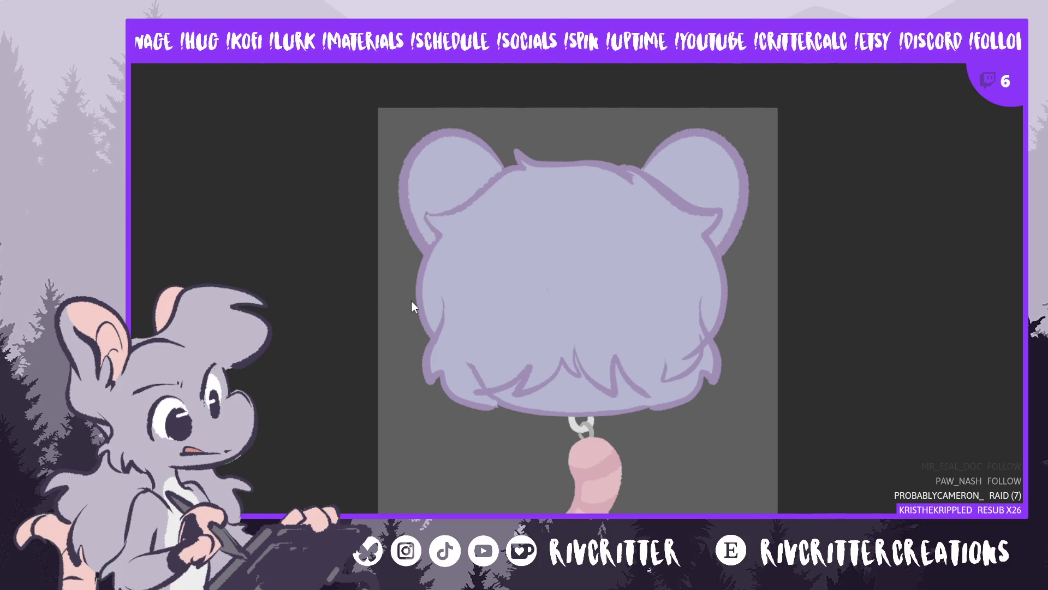
{"action": "key", "text": "ctrl+t"}
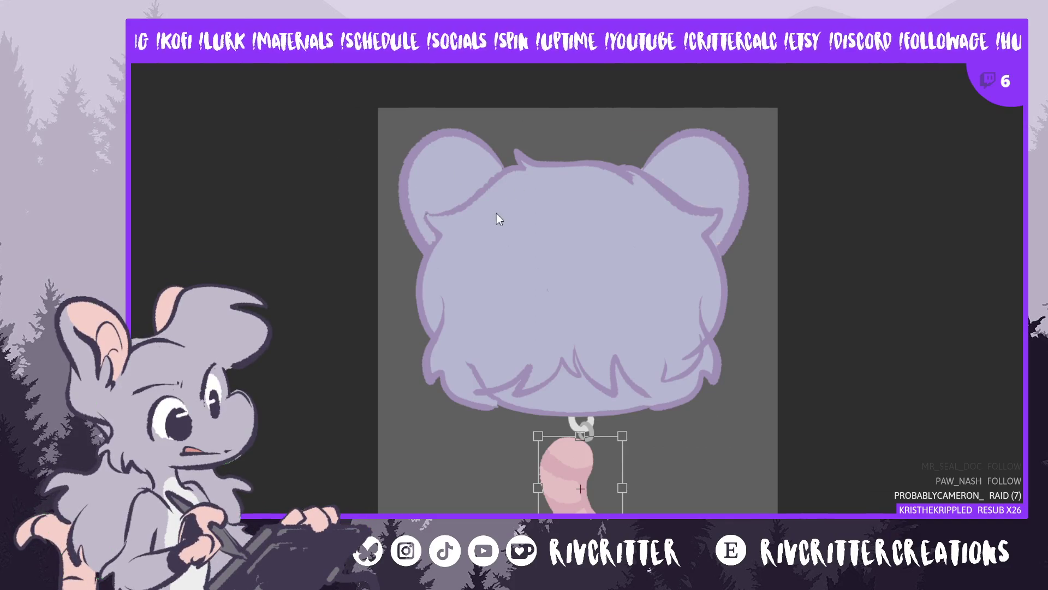
Commit the worm pendant unchanged, adjust the chain link's transform, and return to the back-view canvas
{"action": "key", "text": "Return"}
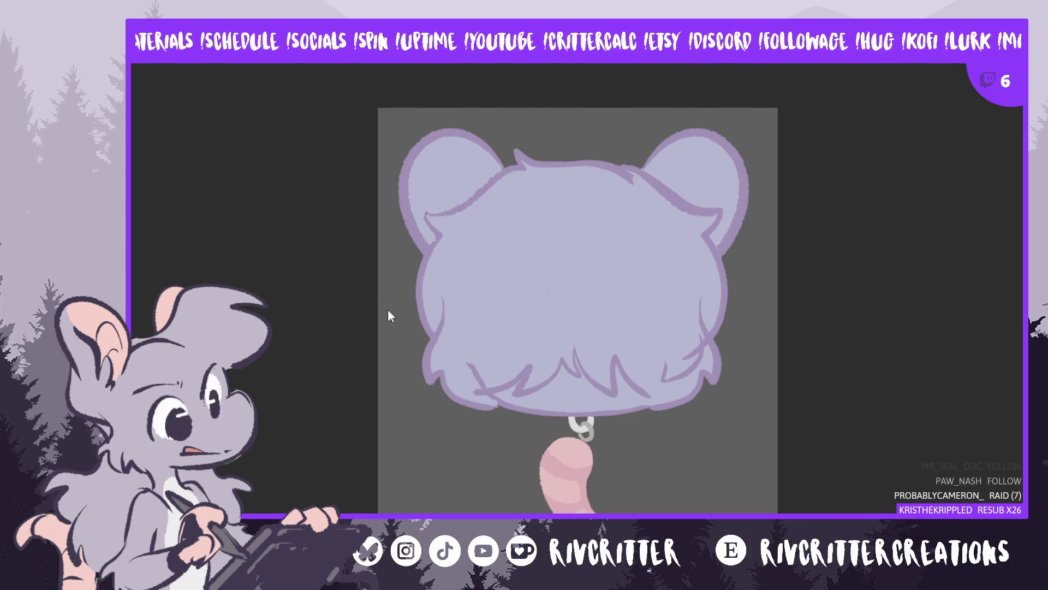
{"action": "key", "text": "ctrl+t"}
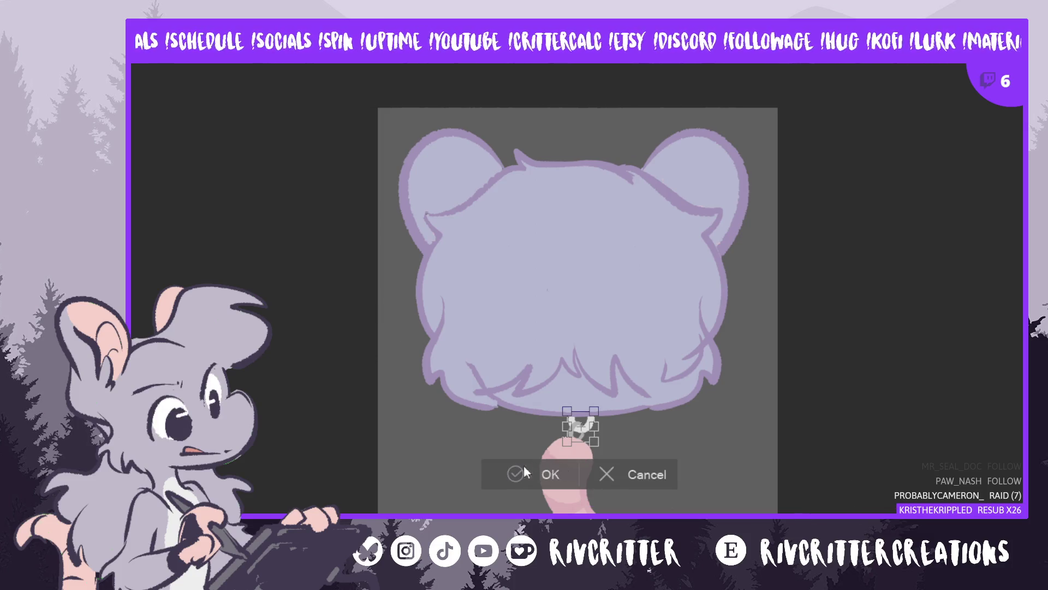
{"action": "left_click", "coordinate": [525, 470]}
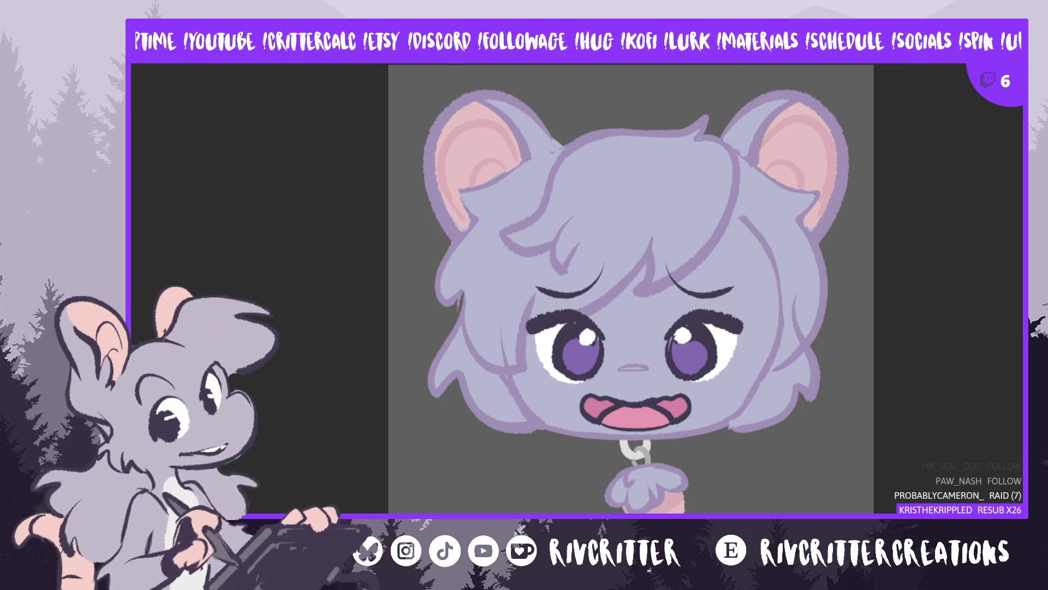
{"action": "key", "text": "ctrl+Tab"}
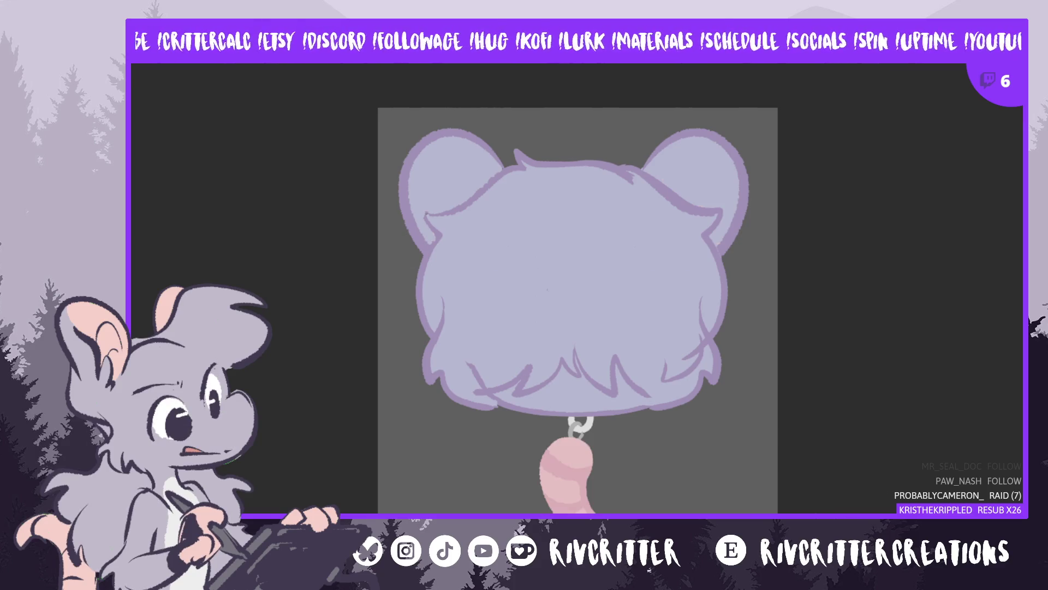
Paste the lavender cap onto the worm pendant and nudge it two steps left into place
{"action": "key", "text": "ctrl+v"}
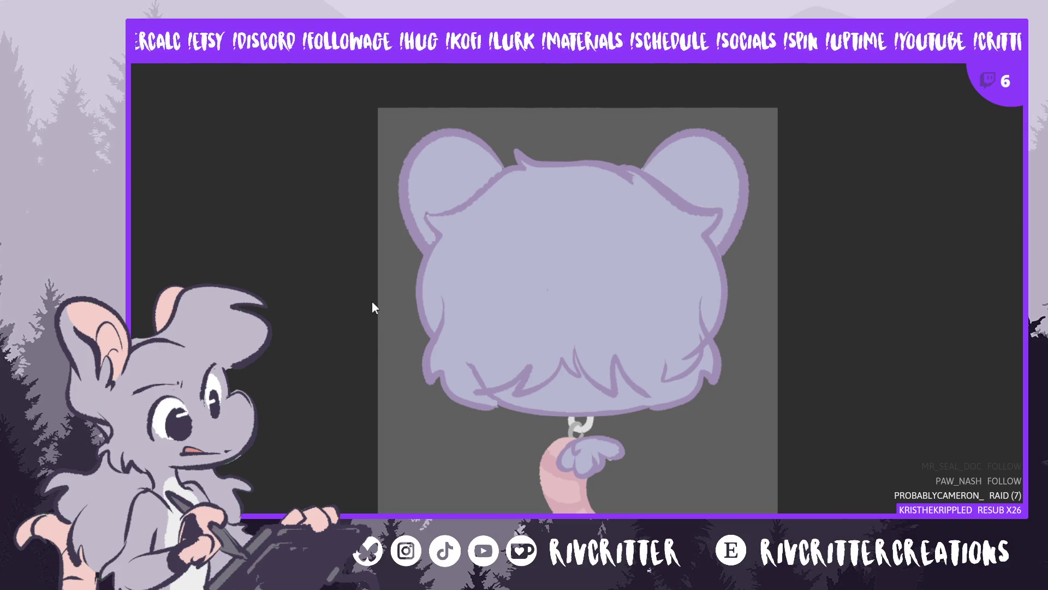
{"action": "key", "text": "ctrl+t"}
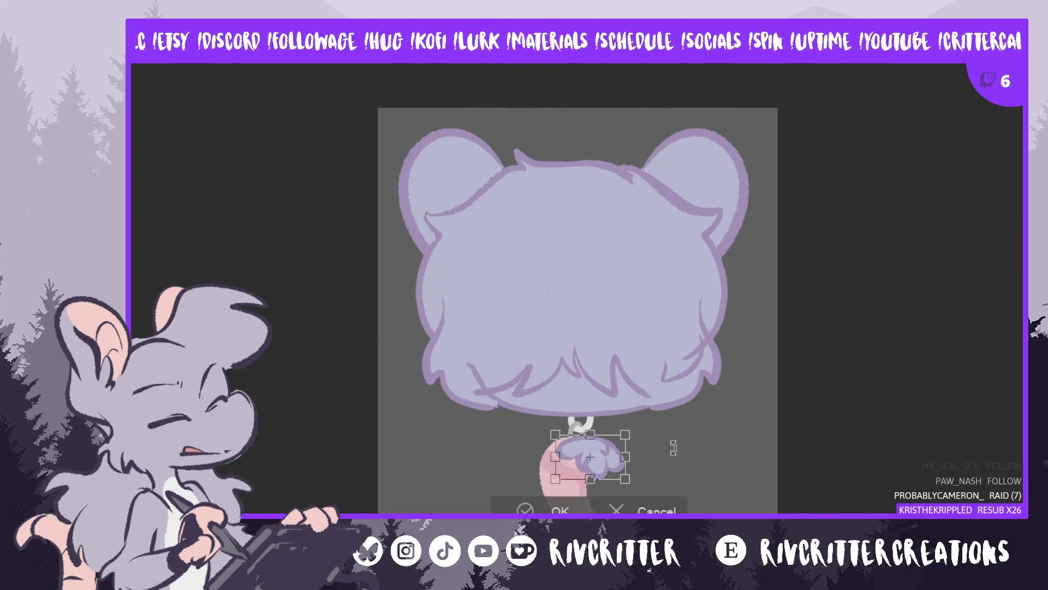
{"action": "key", "text": "Left"}
{"action": "key", "text": "Left"}
{"action": "key", "text": "Left"}
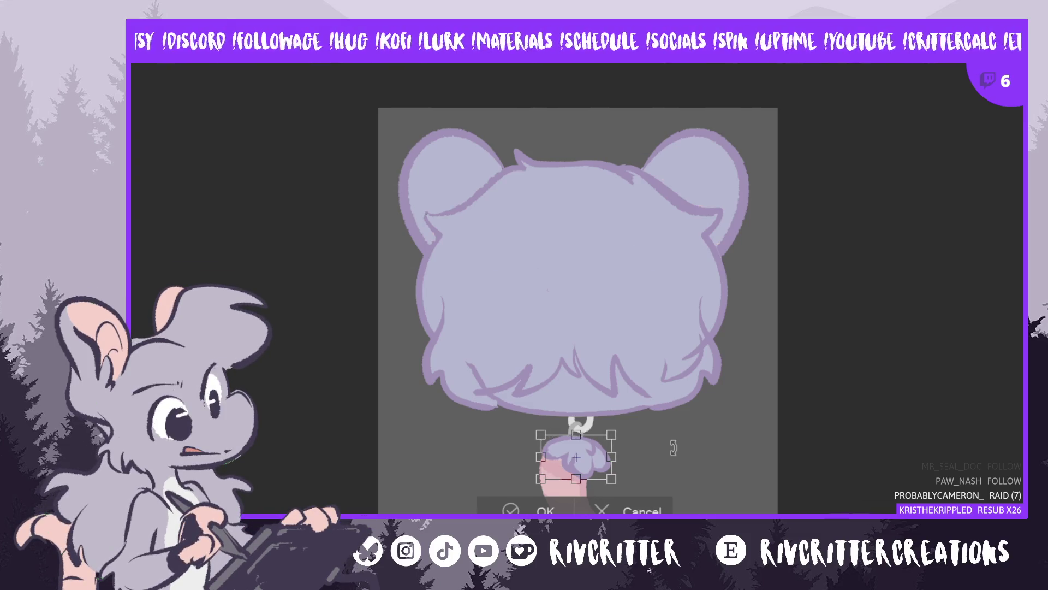
{"action": "key", "text": "Left"}
{"action": "key", "text": "Left"}
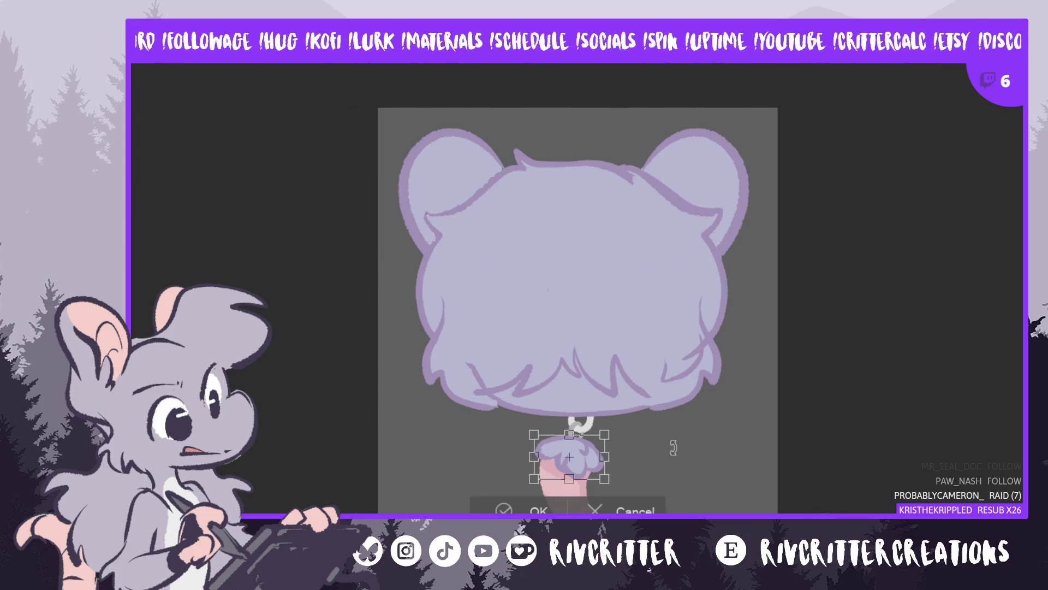
{"action": "key", "text": "Return"}
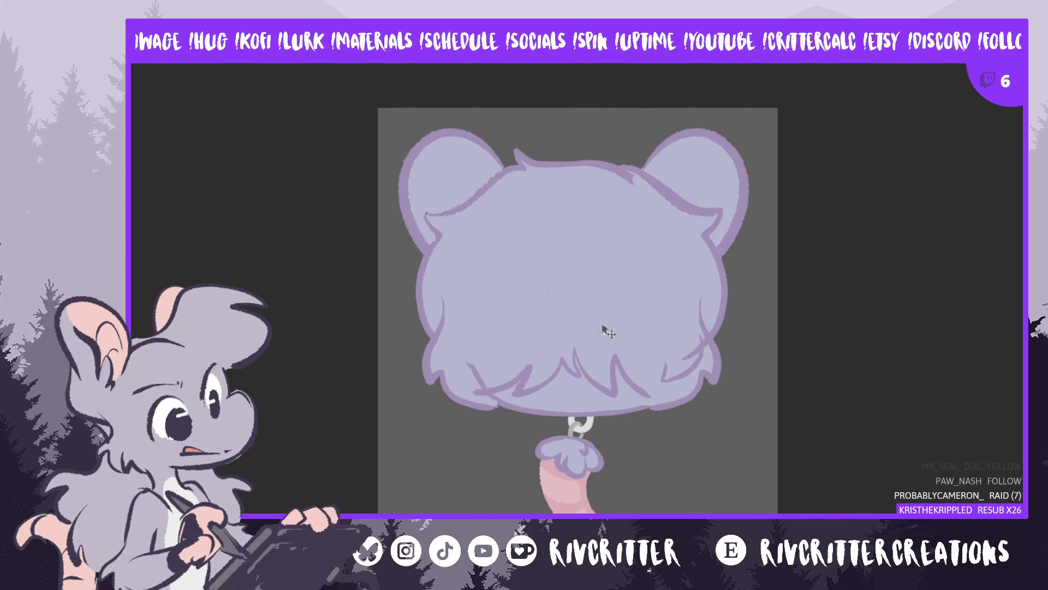
{"action": "key", "text": "ctrl+z"}
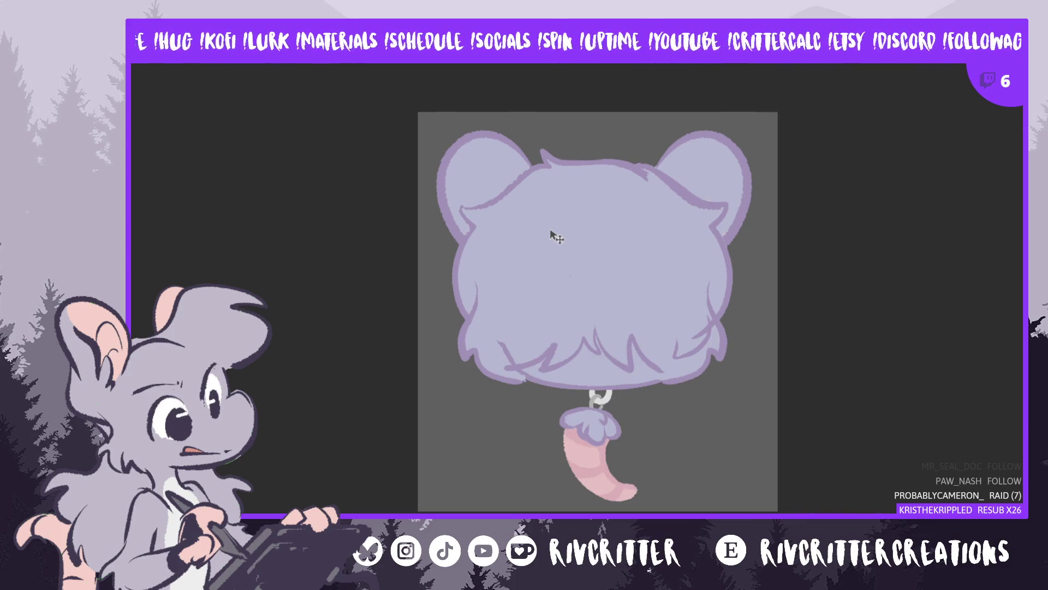
{"action": "scroll", "coordinate": [601, 270], "scroll_direction": "down", "scroll_amount": 2}
{"action": "scroll", "coordinate": [606, 270], "scroll_direction": "up", "scroll_amount": 3}
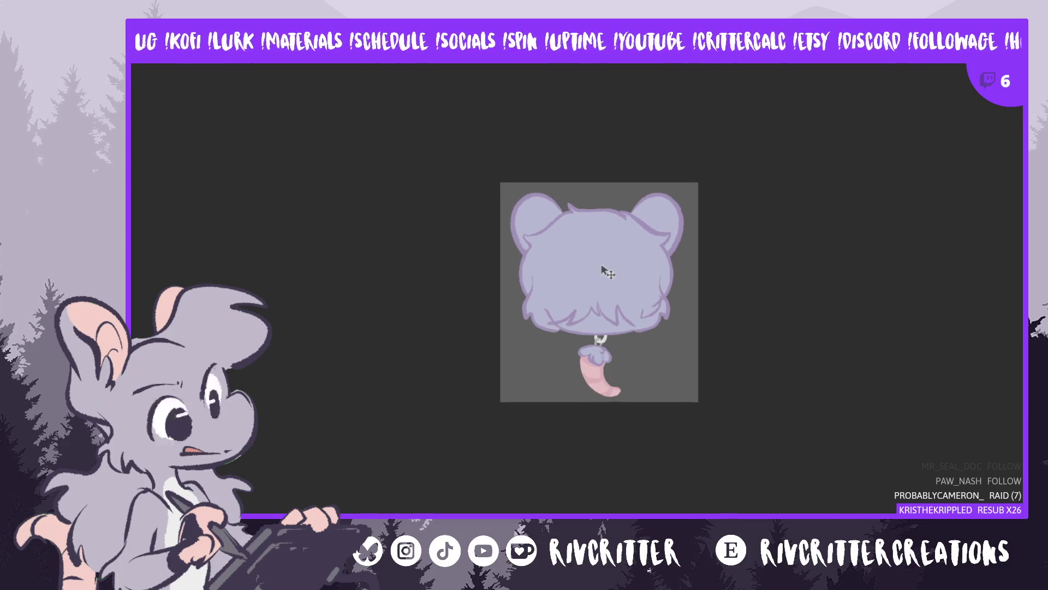
{"action": "scroll", "coordinate": [551, 144], "scroll_direction": "up", "scroll_amount": 2}
{"action": "scroll", "coordinate": [608, 187], "scroll_direction": "up", "scroll_amount": 1}
{"action": "scroll", "coordinate": [710, 306], "scroll_direction": "down", "scroll_amount": 1}
{"action": "scroll", "coordinate": [791, 463], "scroll_direction": "up", "scroll_amount": 2}
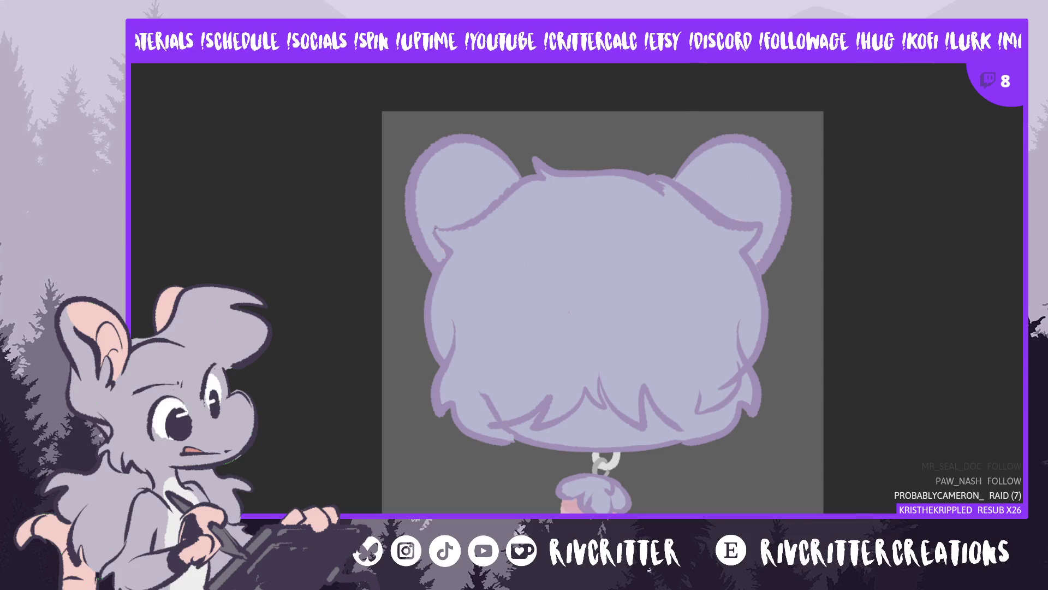
Bring the face details back and check the lavender skin fill by briefly removing and restoring it
{"action": "key", "text": "ctrl+Tab"}
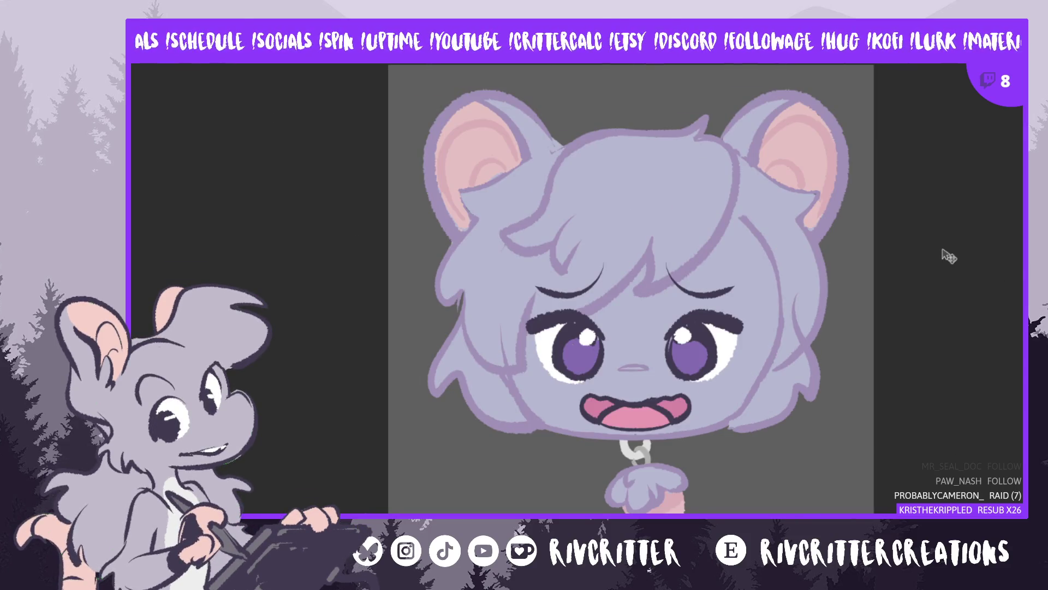
{"action": "scroll", "coordinate": [866, 244], "scroll_direction": "down", "scroll_amount": 3}
{"action": "scroll", "coordinate": [763, 192], "scroll_direction": "up", "scroll_amount": 2}
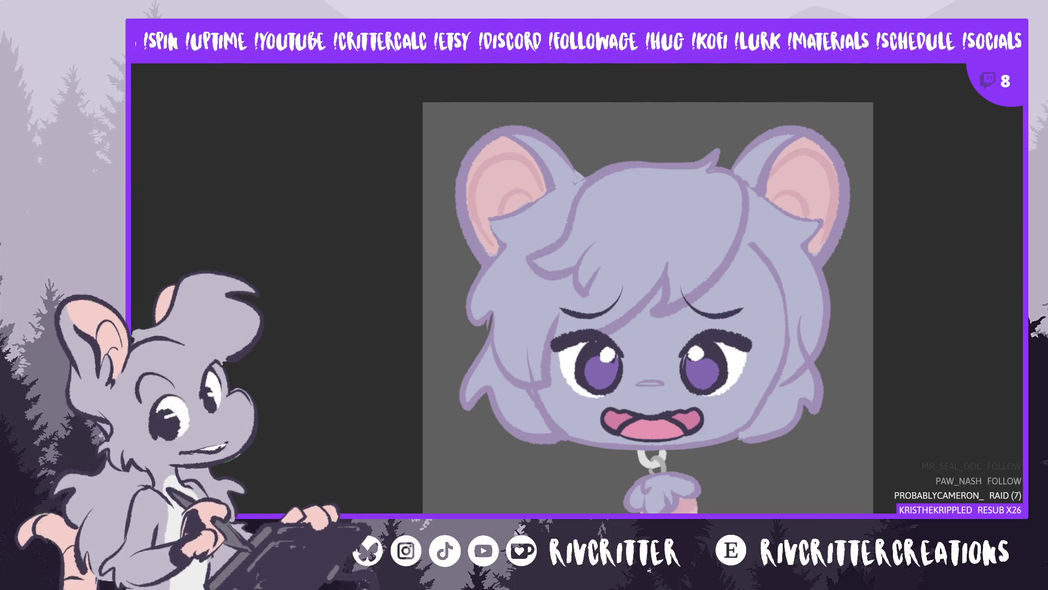
{"action": "key", "text": "ctrl+z"}
{"action": "key", "text": "ctrl+y"}
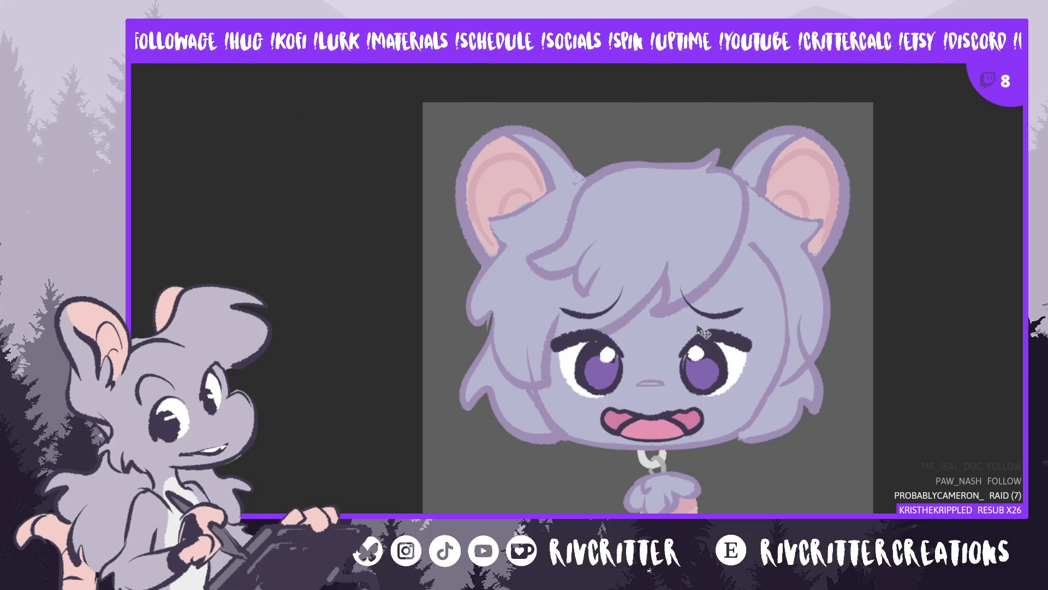
{"action": "scroll", "coordinate": [706, 390], "scroll_direction": "up", "scroll_amount": 2}
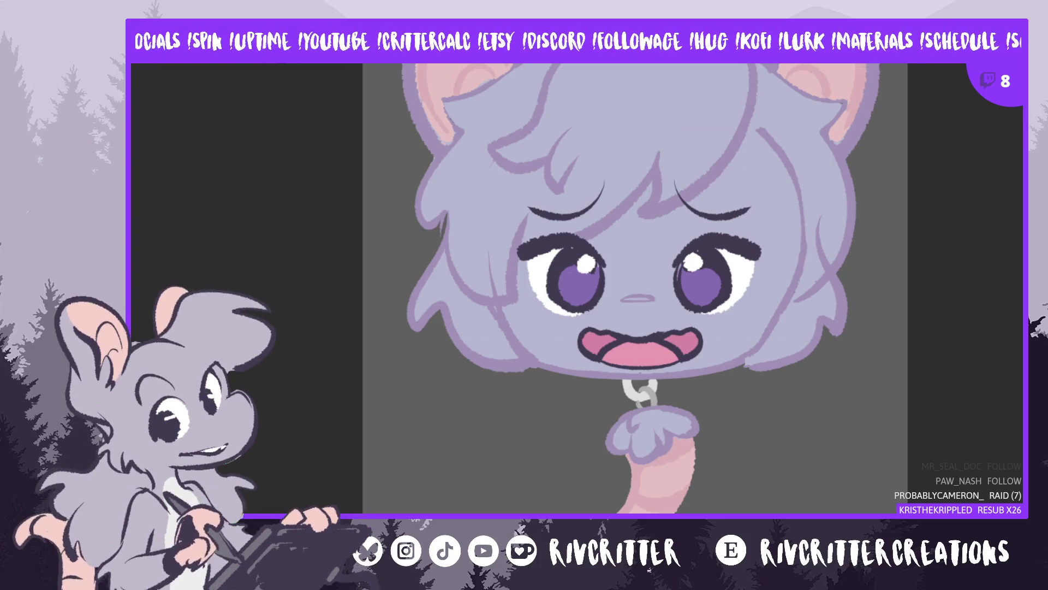
Drag the canvas's left and right edges outward, apply, and fill the new side strips grey
{"action": "key", "text": "ctrl+t"}
{"action": "key", "text": "ctrl+minus"}
{"action": "key", "text": "ctrl+minus"}
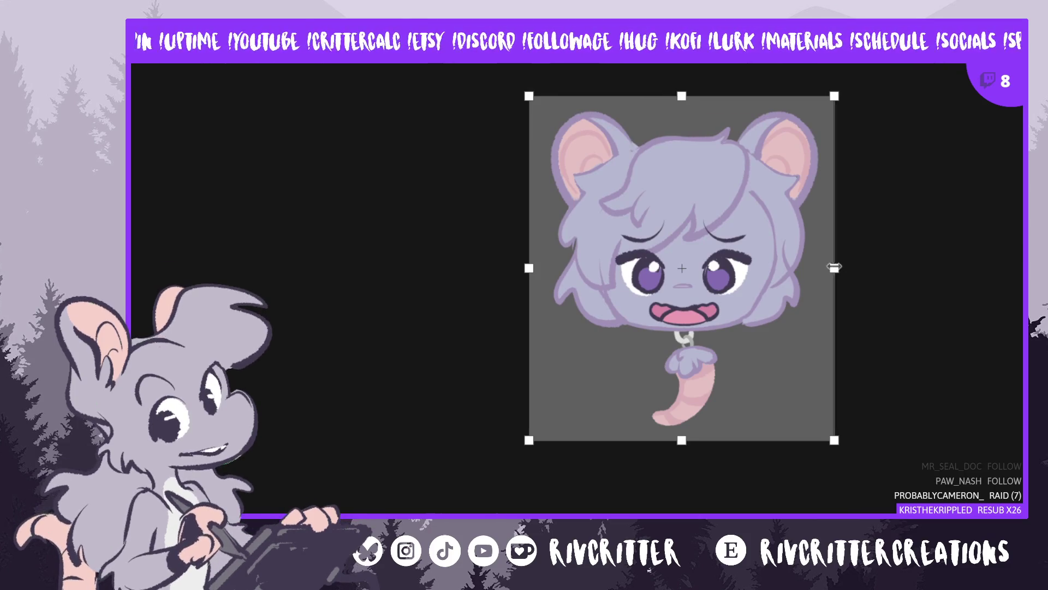
{"action": "left_click_drag", "start_coordinate": [833, 265], "coordinate": [861, 261]}
{"action": "left_click_drag", "start_coordinate": [529, 268], "coordinate": [497, 267]}
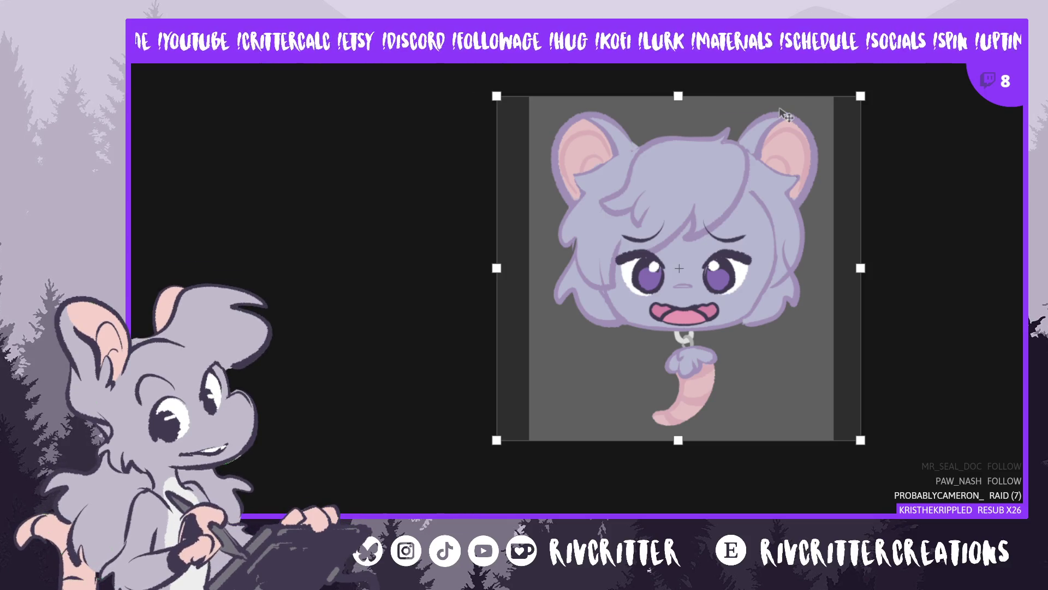
{"action": "key", "text": "Return"}
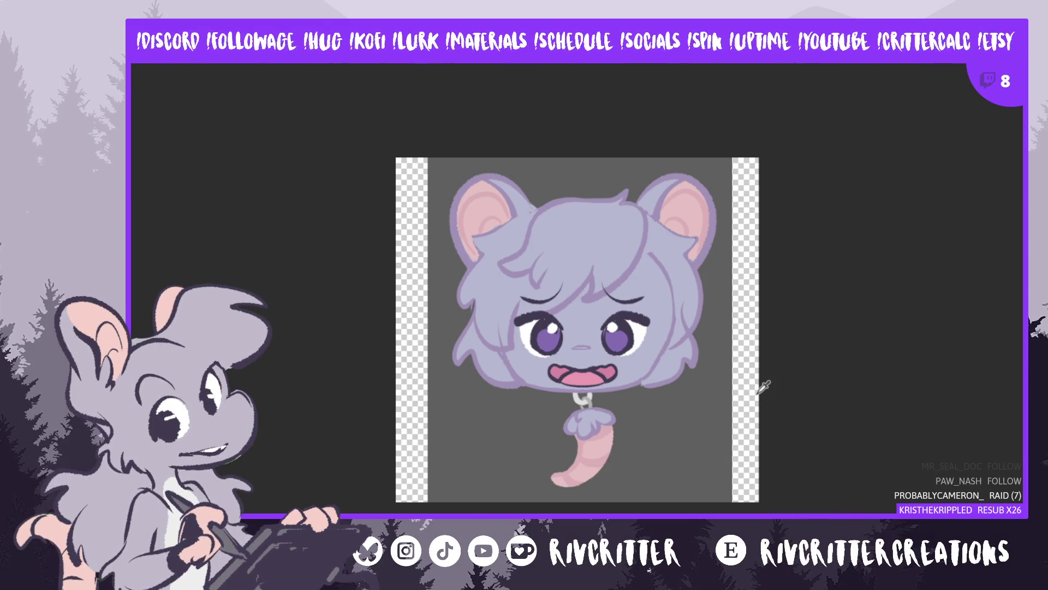
{"action": "key", "text": "alt+BackSpace"}
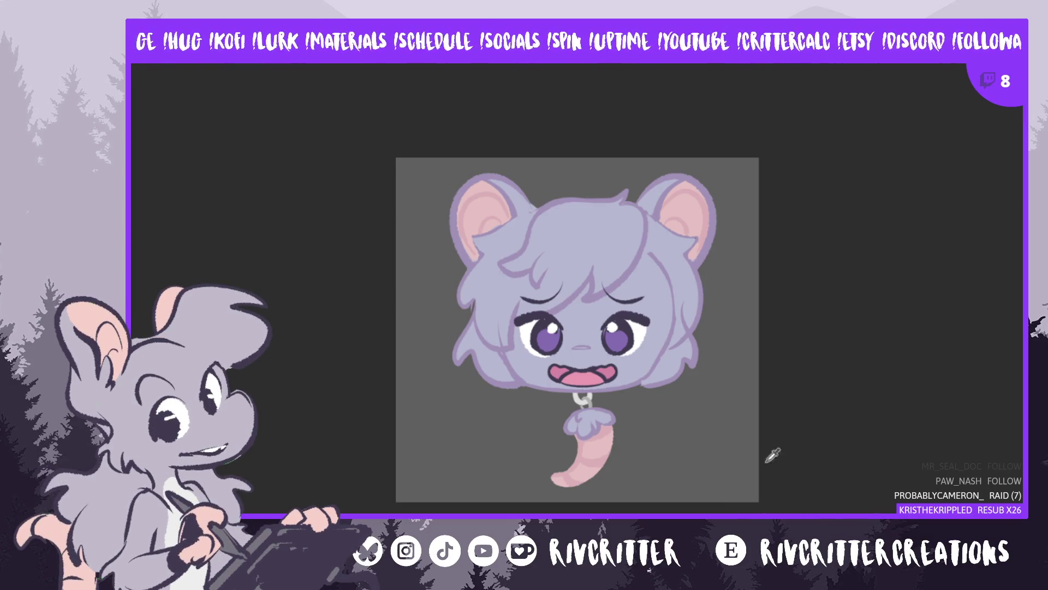
Scroll the view to inspect the grey-filled side strips around the charm
{"action": "scroll", "coordinate": [773, 456], "scroll_direction": "up", "scroll_amount": 1}
{"action": "scroll", "coordinate": [502, 334], "scroll_direction": "up", "scroll_amount": 1}
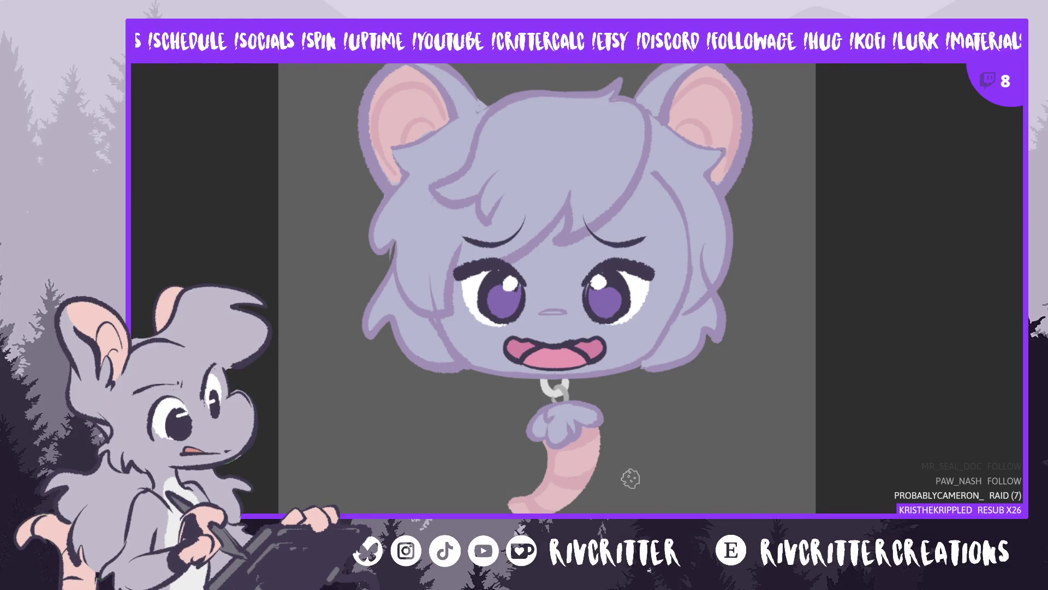
Handwrite 'tail possible?' below the tail, redoing a first attempt, and draw an arrow to the tail
{"action": "scroll", "coordinate": [647, 463], "scroll_direction": "down", "scroll_amount": 1}
{"action": "scroll", "coordinate": [648, 497], "scroll_direction": "up", "scroll_amount": 5}
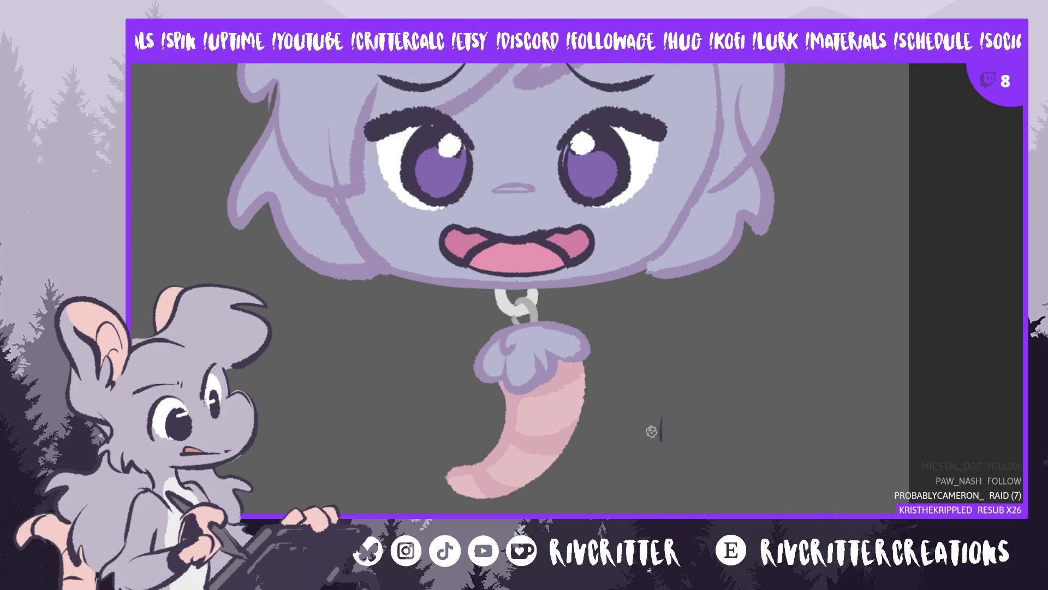
{"action": "left_click_drag", "start_coordinate": [653, 431], "coordinate": [670, 429]}
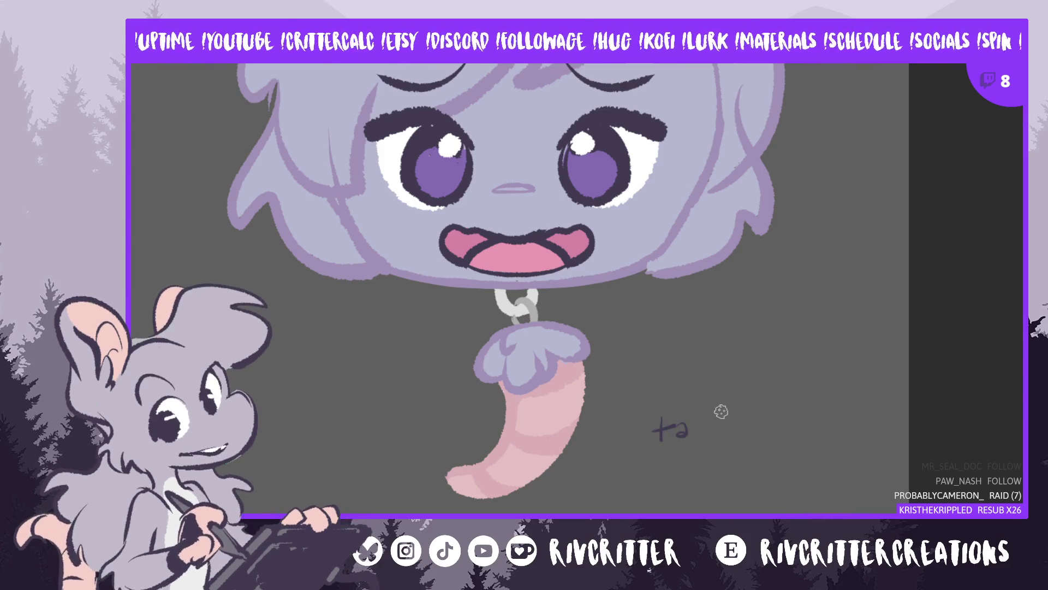
{"action": "key", "text": "ctrl+z"}
{"action": "key", "text": "ctrl+z"}
{"action": "key", "text": "ctrl+z"}
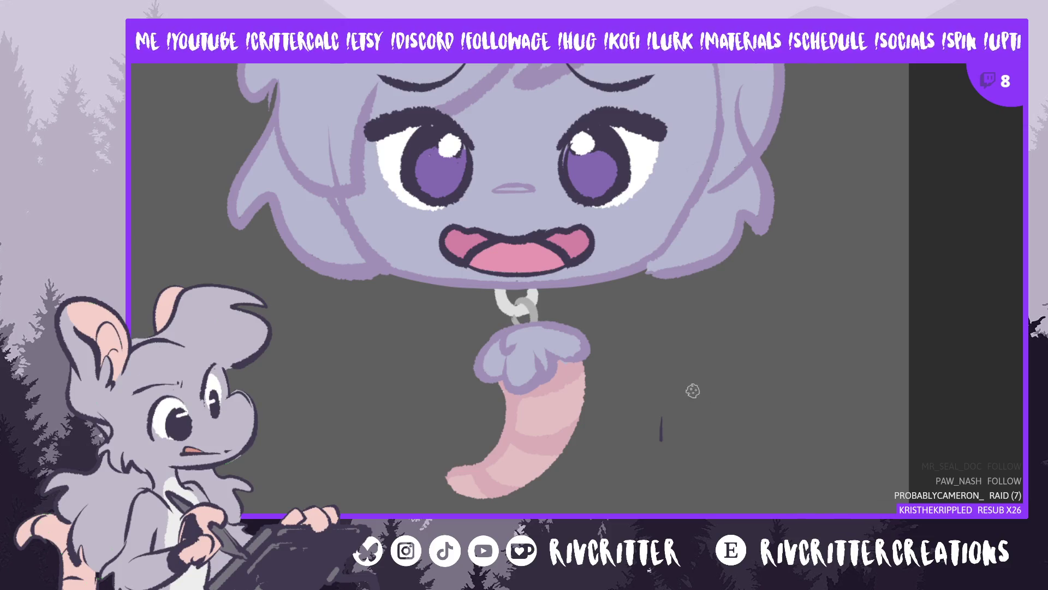
{"action": "left_click_drag", "start_coordinate": [653, 400], "coordinate": [653, 440]}
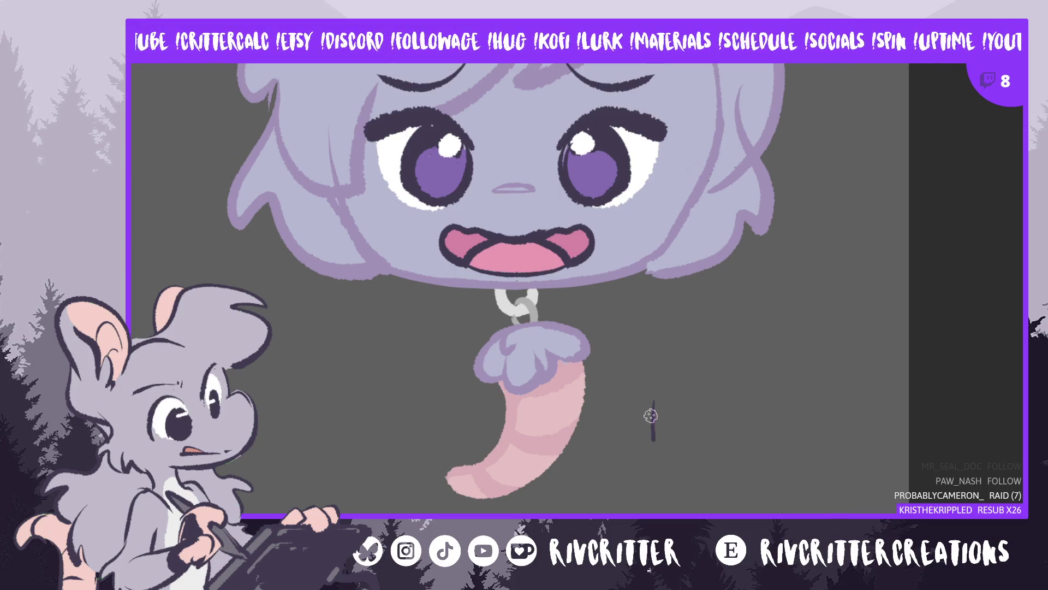
{"action": "mouse_move", "coordinate": [642, 419]}
{"action": "left_mouse_down"}
{"action": "mouse_move", "coordinate": [669, 416]}
{"action": "mouse_move", "coordinate": [669, 428]}
{"action": "mouse_move", "coordinate": [695, 409]}
{"action": "mouse_move", "coordinate": [707, 432]}
{"action": "mouse_move", "coordinate": [804, 420]}
{"action": "mouse_move", "coordinate": [800, 391]}
{"action": "mouse_move", "coordinate": [812, 426]}
{"action": "mouse_move", "coordinate": [861, 417]}
{"action": "mouse_move", "coordinate": [861, 428]}
{"action": "left_mouse_up"}
{"action": "mouse_move", "coordinate": [667, 464]}
{"action": "left_mouse_down"}
{"action": "mouse_move", "coordinate": [584, 475]}
{"action": "mouse_move", "coordinate": [603, 465]}
{"action": "left_mouse_up"}
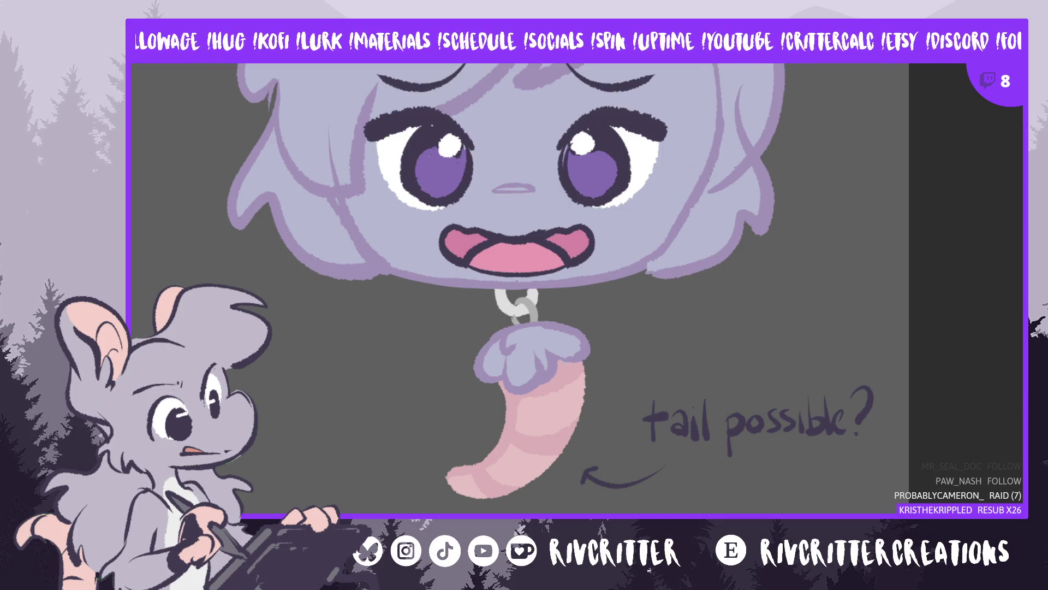
{"action": "scroll", "coordinate": [550, 294], "scroll_direction": "up", "scroll_amount": 3}
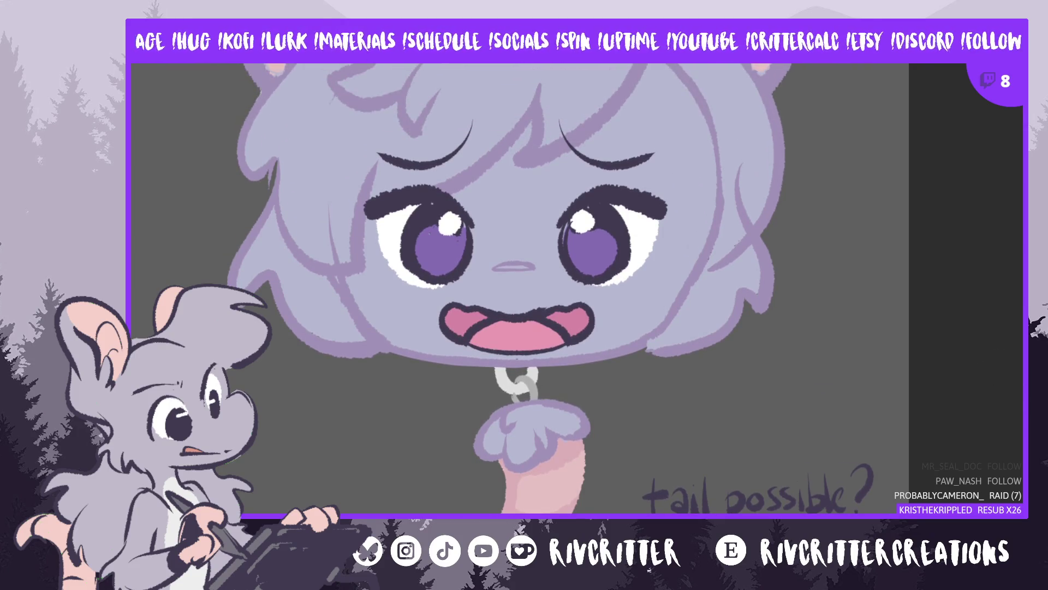
Write 'hair too long?' left of the face, removing a stray dash, and add an arrow toward the hair
{"action": "scroll", "coordinate": [519, 290], "scroll_direction": "up", "scroll_amount": 5}
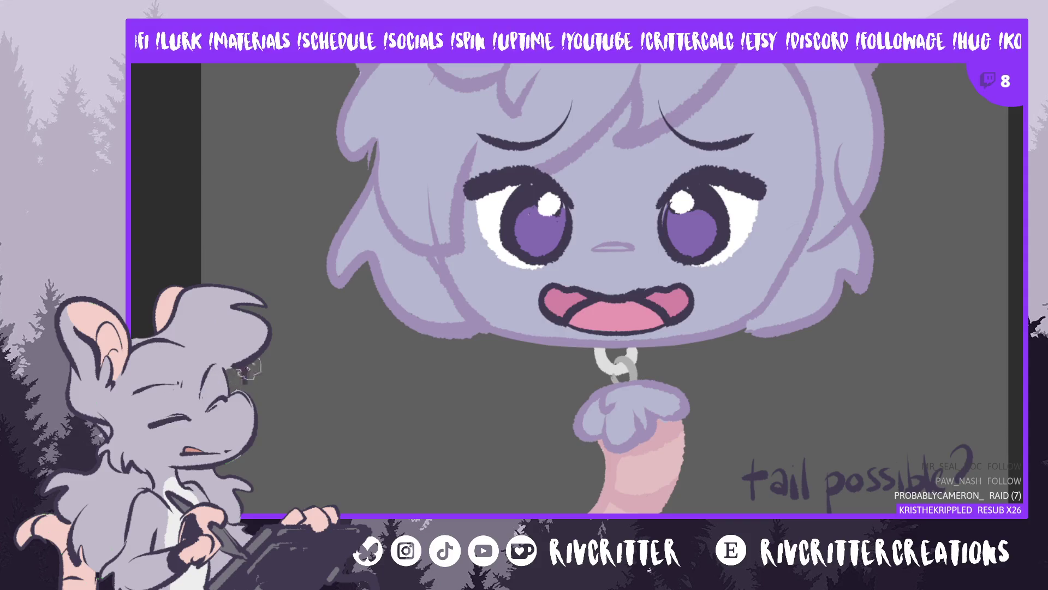
{"action": "mouse_move", "coordinate": [268, 365]}
{"action": "left_mouse_down"}
{"action": "mouse_move", "coordinate": [290, 358]}
{"action": "mouse_move", "coordinate": [339, 382]}
{"action": "mouse_move", "coordinate": [350, 365]}
{"action": "mouse_move", "coordinate": [367, 365]}
{"action": "left_mouse_up"}
{"action": "mouse_move", "coordinate": [268, 405]}
{"action": "left_mouse_down"}
{"action": "mouse_move", "coordinate": [318, 424]}
{"action": "mouse_move", "coordinate": [283, 452]}
{"action": "left_mouse_up"}
{"action": "left_click_drag", "start_coordinate": [358, 412], "coordinate": [400, 398]}
{"action": "key", "text": "ctrl+z"}
{"action": "left_click", "coordinate": [352, 423]}
{"action": "mouse_move", "coordinate": [400, 398]}
{"action": "left_mouse_down"}
{"action": "mouse_move", "coordinate": [437, 360]}
{"action": "mouse_move", "coordinate": [440, 374]}
{"action": "left_mouse_up"}
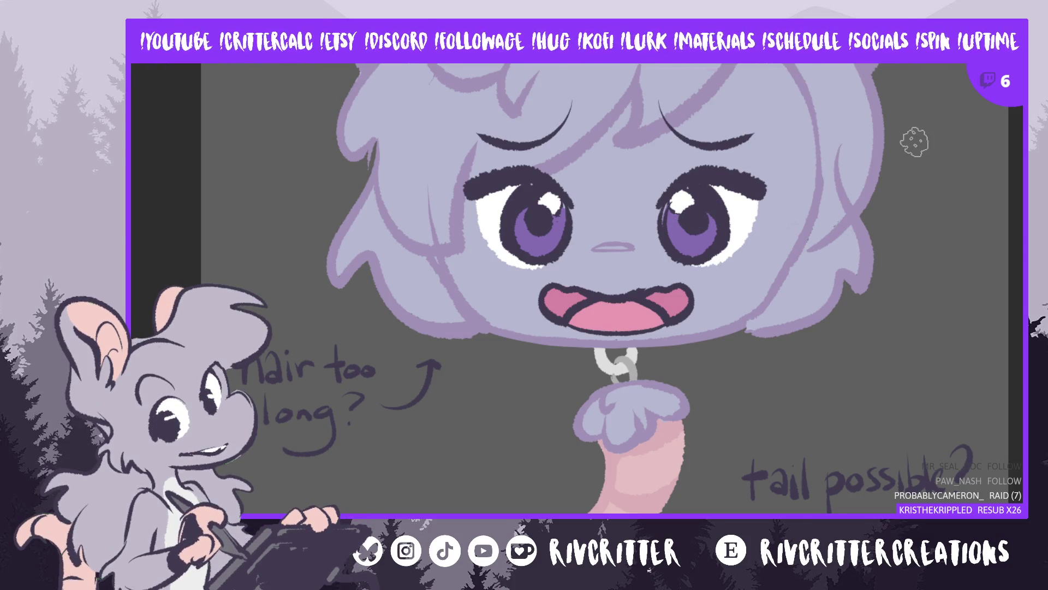
{"action": "key", "text": "ctrl+z"}
{"action": "key", "text": "ctrl+z"}
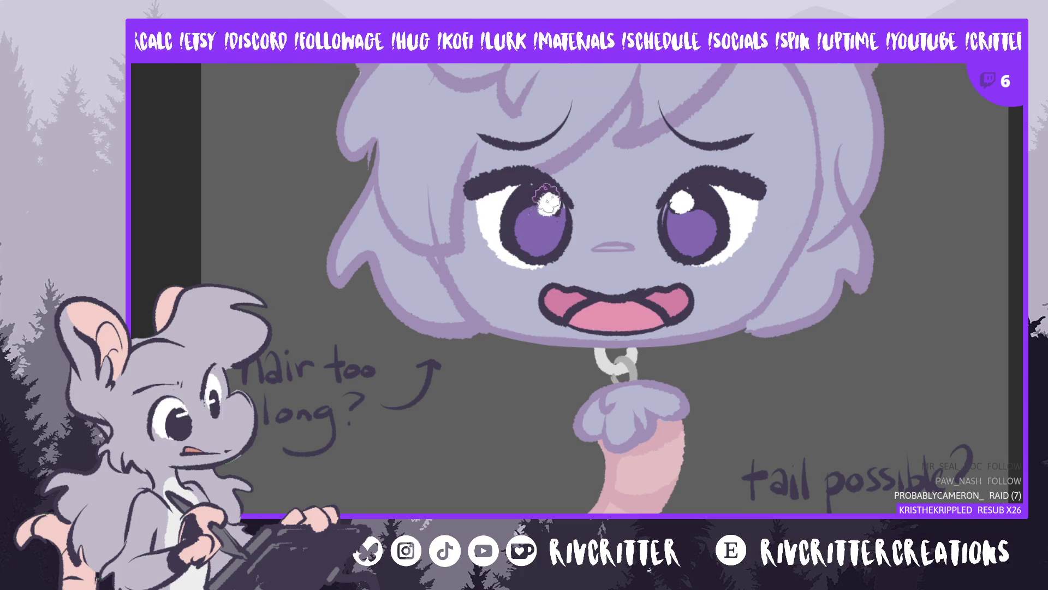
{"action": "left_click_drag", "start_coordinate": [527, 234], "coordinate": [546, 229]}
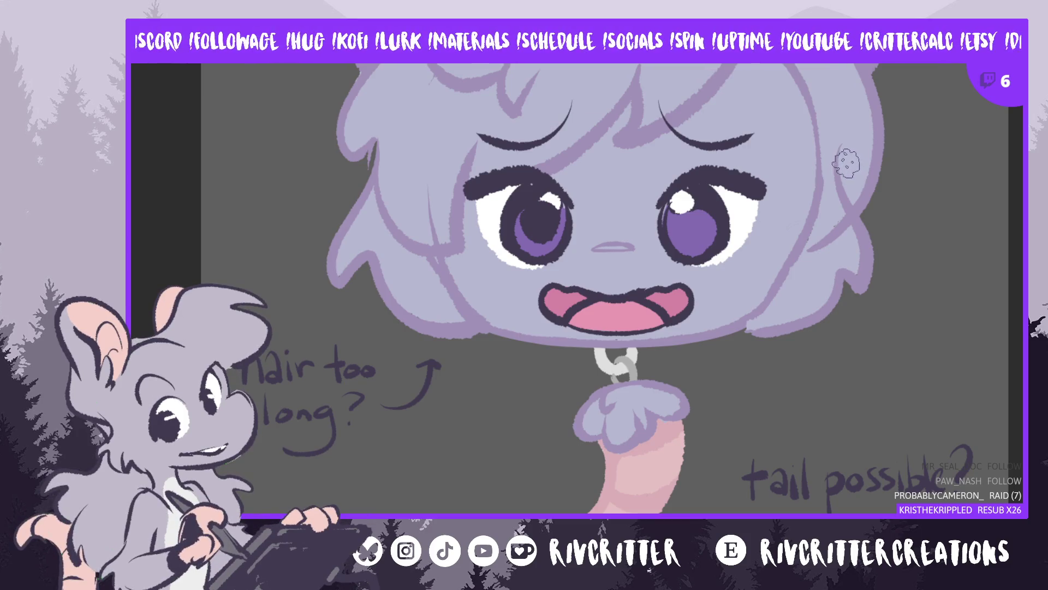
{"action": "mouse_move", "coordinate": [532, 211]}
{"action": "left_mouse_down"}
{"action": "mouse_move", "coordinate": [538, 230]}
{"action": "mouse_move", "coordinate": [533, 221]}
{"action": "left_mouse_up"}
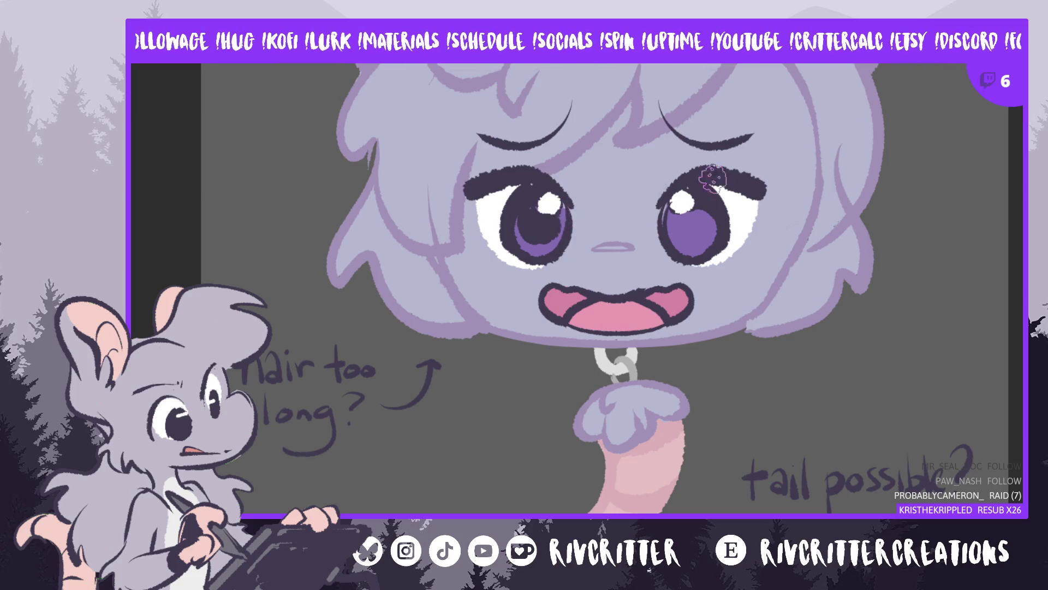
{"action": "left_click_drag", "start_coordinate": [693, 210], "coordinate": [696, 224]}
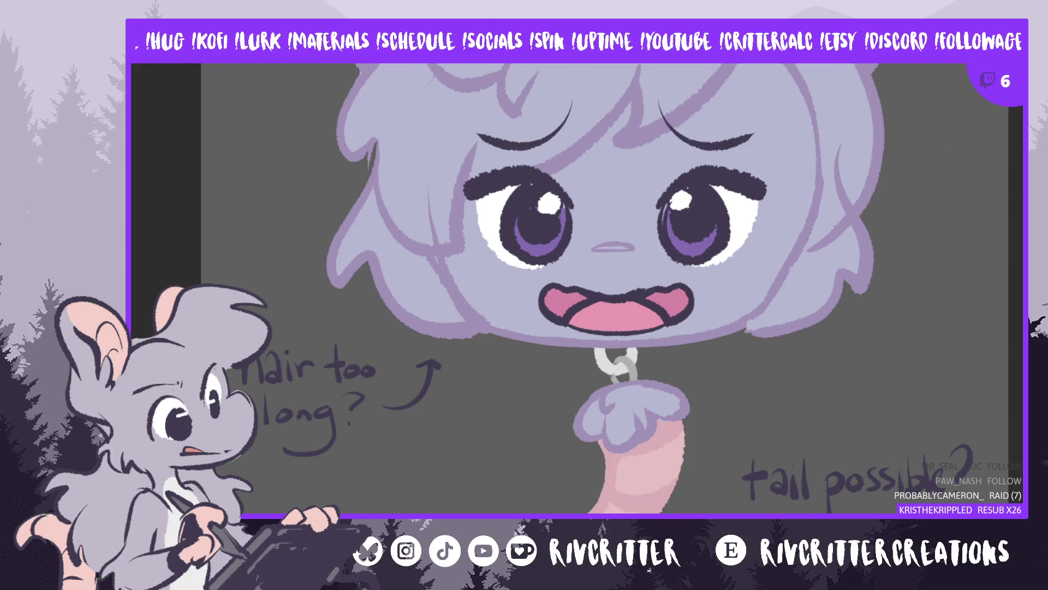
{"action": "scroll", "coordinate": [813, 147], "scroll_direction": "up", "scroll_amount": 3}
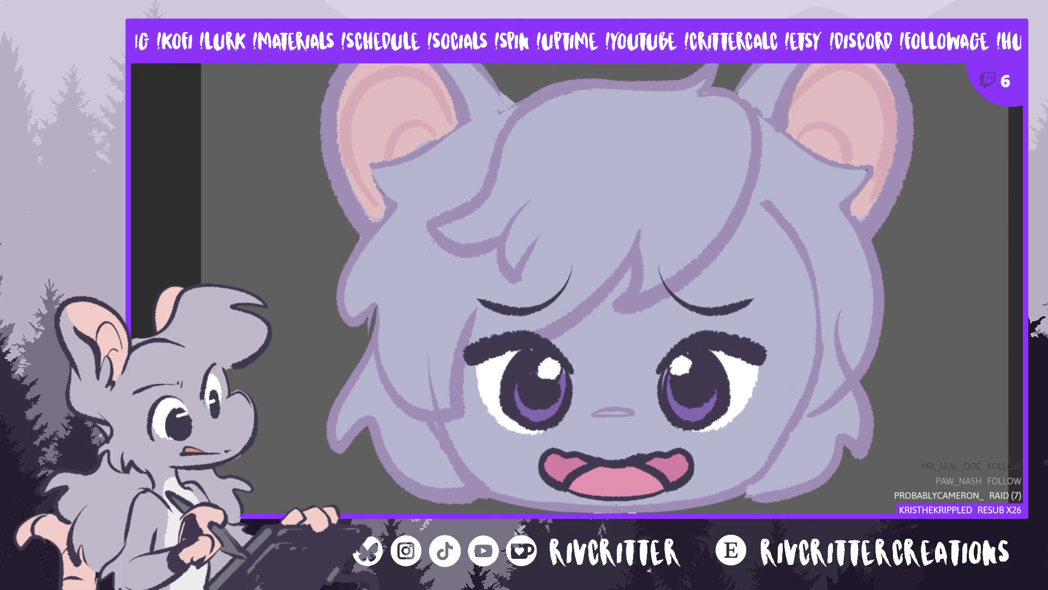
Paint over both irises in darker purple, then recentre the sketch in view
{"action": "scroll", "coordinate": [908, 370], "scroll_direction": "down", "scroll_amount": 5}
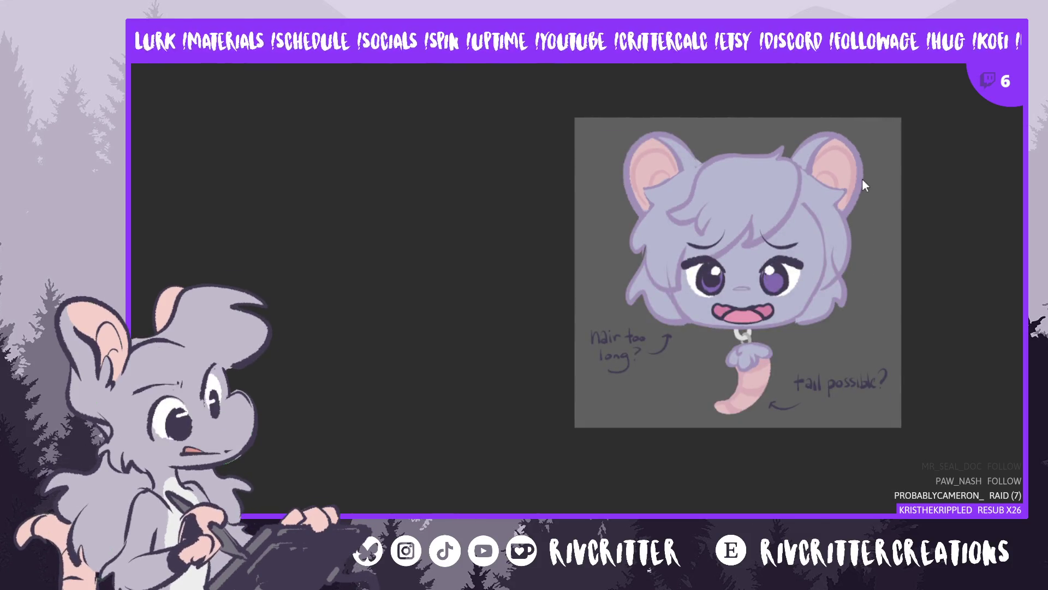
{"action": "scroll", "coordinate": [862, 179], "scroll_direction": "up", "scroll_amount": 1}
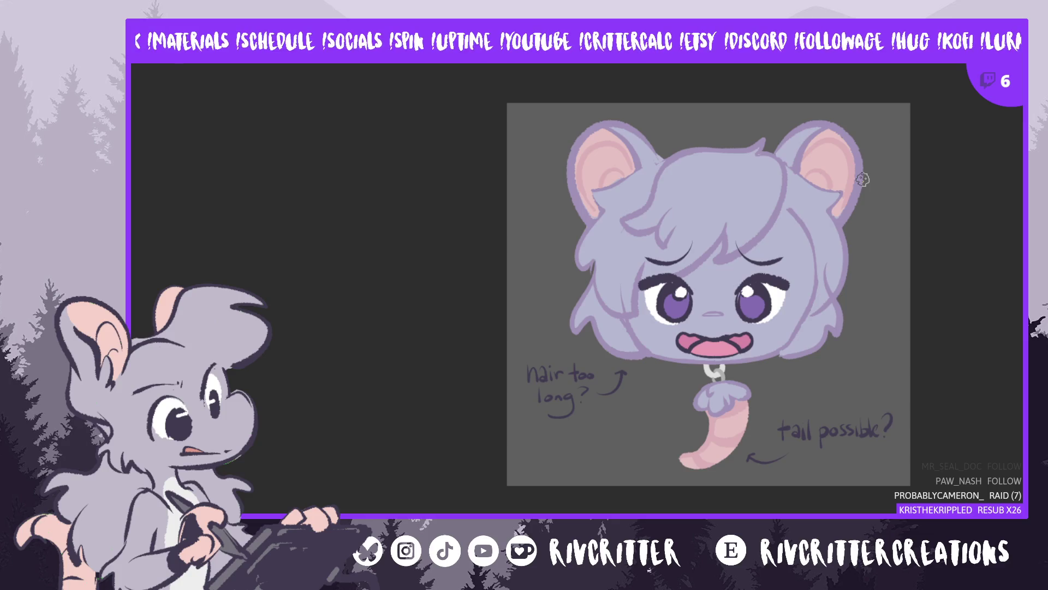
{"action": "scroll", "coordinate": [863, 179], "scroll_direction": "up", "scroll_amount": 1}
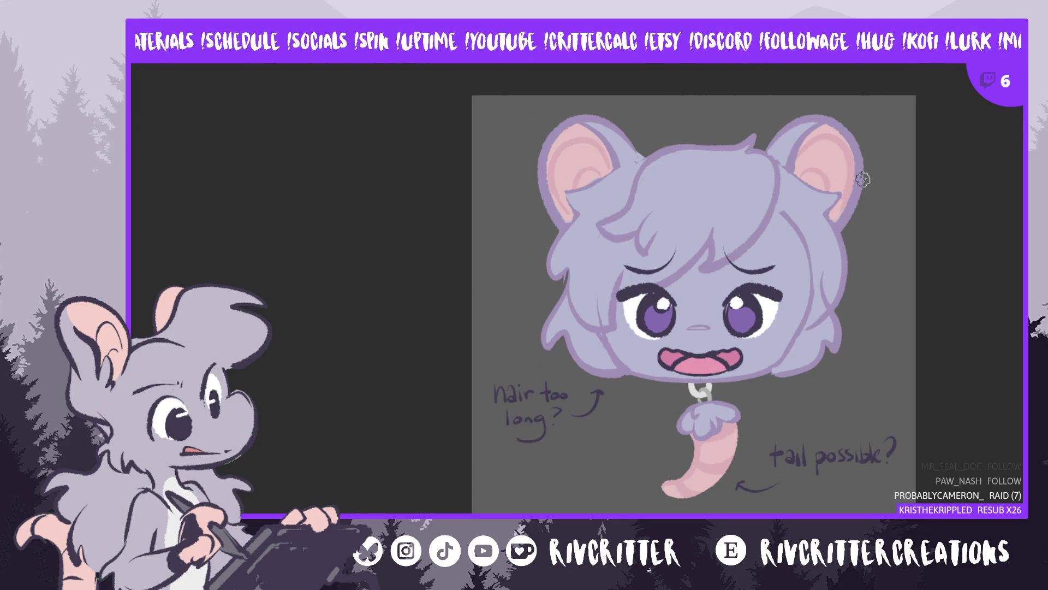
{"action": "scroll", "coordinate": [860, 309], "scroll_direction": "up", "scroll_amount": 1}
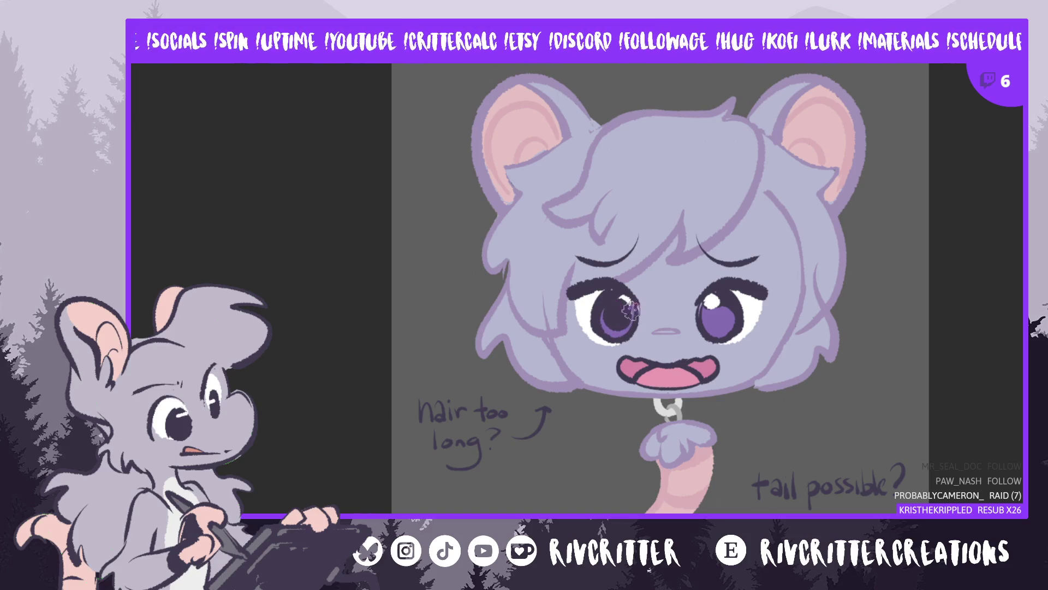
{"action": "left_click_drag", "start_coordinate": [640, 314], "coordinate": [623, 310]}
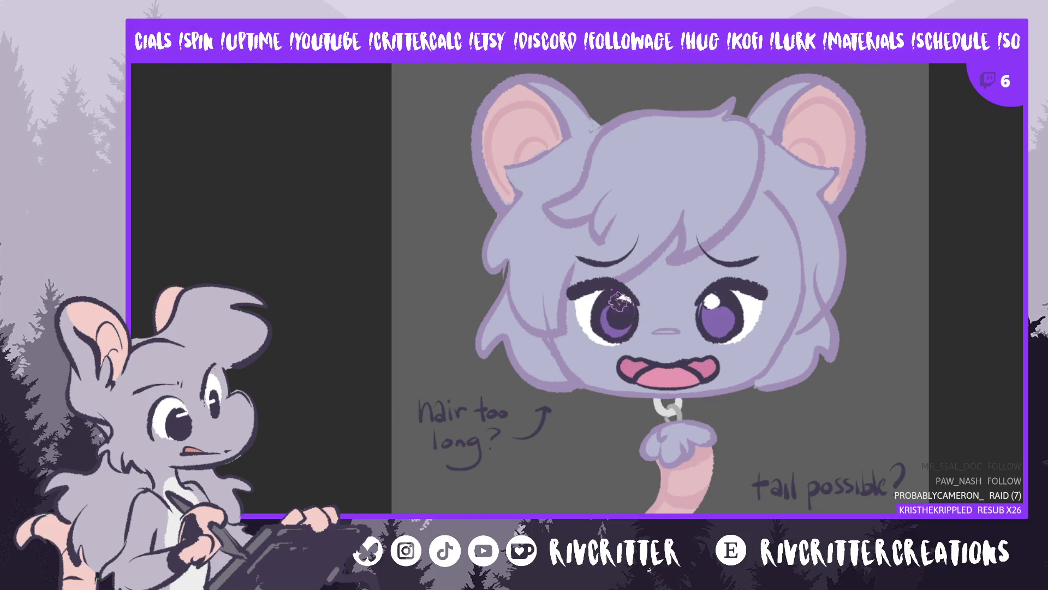
{"action": "mouse_move", "coordinate": [718, 306]}
{"action": "left_mouse_down"}
{"action": "mouse_move", "coordinate": [710, 312]}
{"action": "mouse_move", "coordinate": [724, 311]}
{"action": "left_mouse_up"}
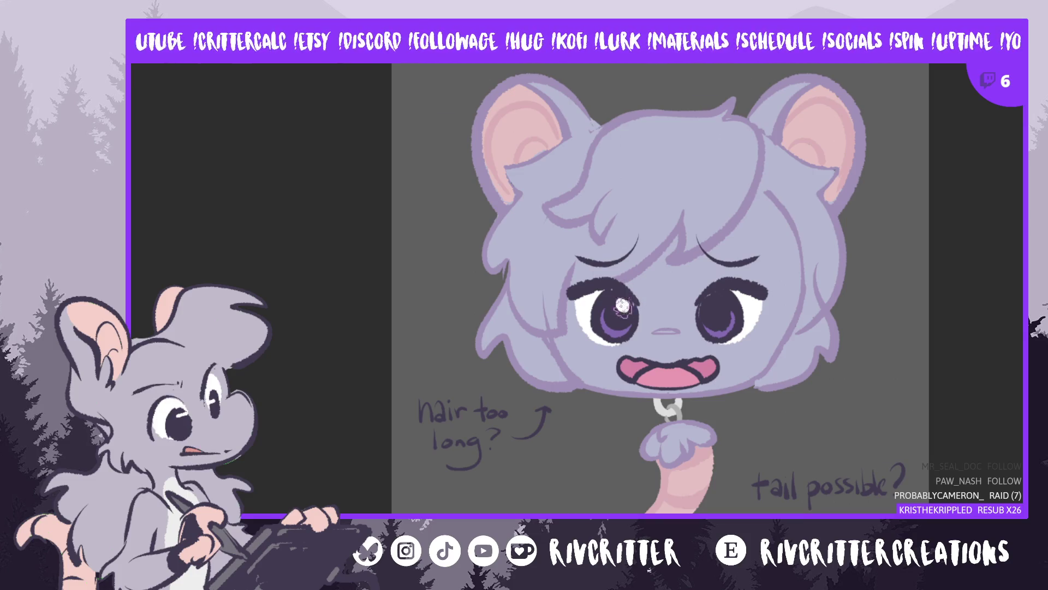
{"action": "left_click_drag", "start_coordinate": [622, 312], "coordinate": [611, 286]}
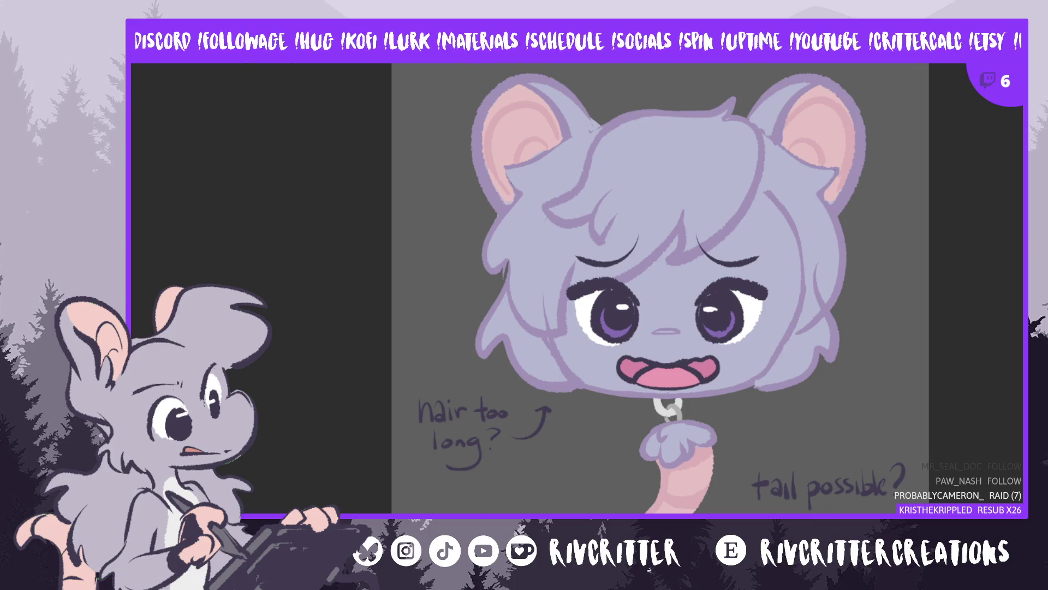
{"action": "left_click_drag", "start_coordinate": [661, 273], "coordinate": [583, 273]}
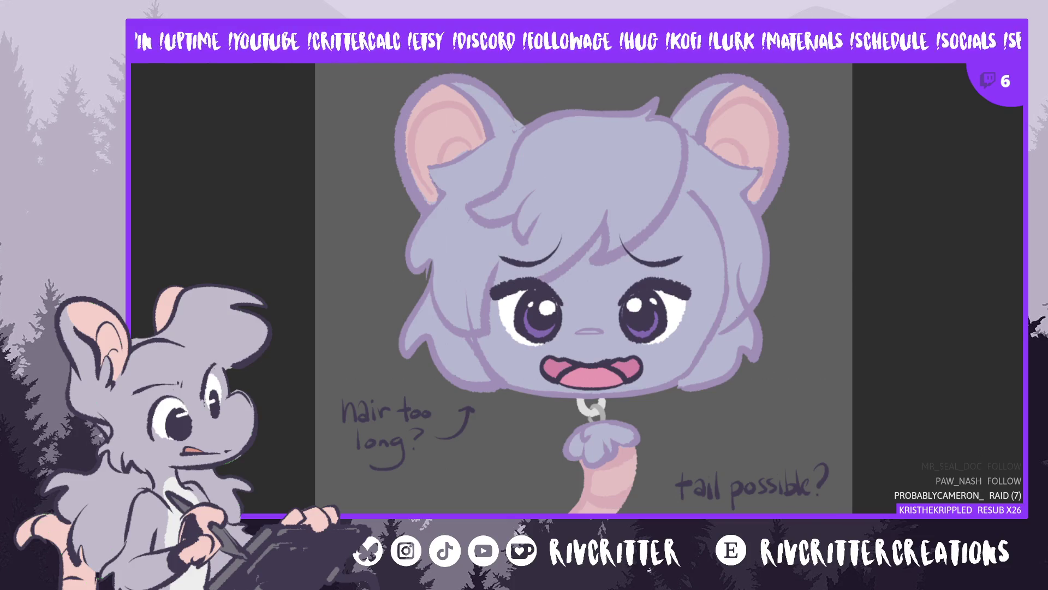
Compare the darker irises against the previous version, keep them, and switch to the back-view canvas
{"action": "mouse_move", "coordinate": [554, 272]}
{"action": "left_mouse_down"}
{"action": "mouse_move", "coordinate": [612, 352]}
{"action": "mouse_move", "coordinate": [625, 269]}
{"action": "mouse_move", "coordinate": [595, 272]}
{"action": "left_mouse_up"}
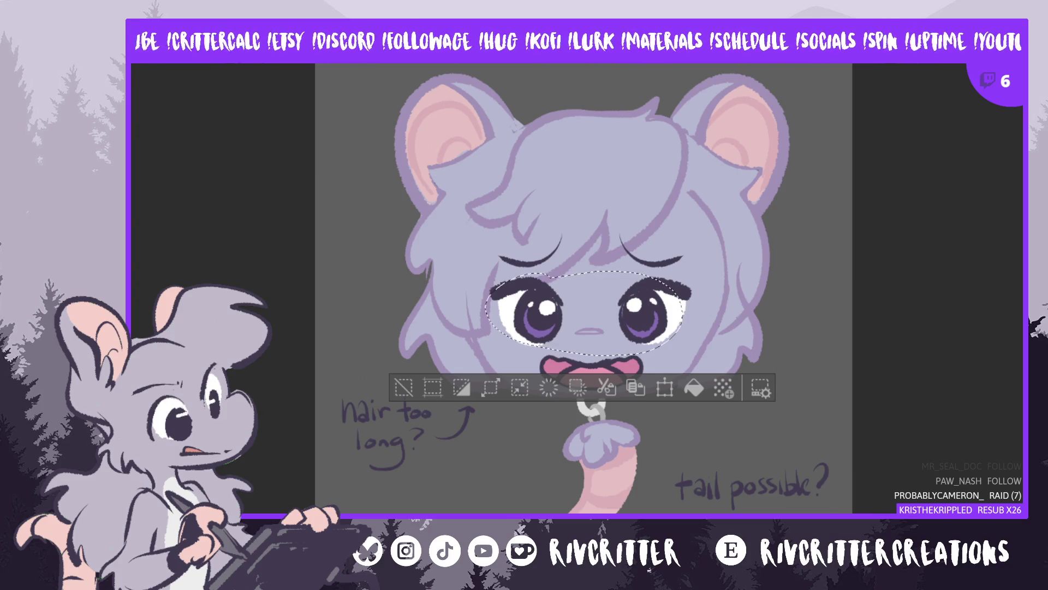
{"action": "key", "text": "ctrl+d"}
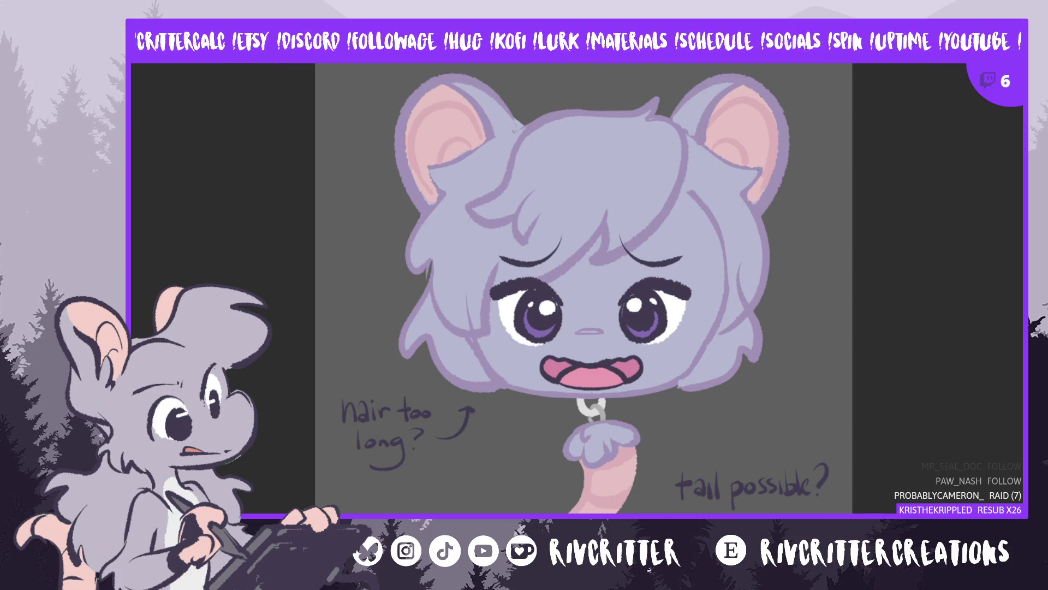
{"action": "key", "text": "ctrl+z"}
{"action": "key", "text": "ctrl+y"}
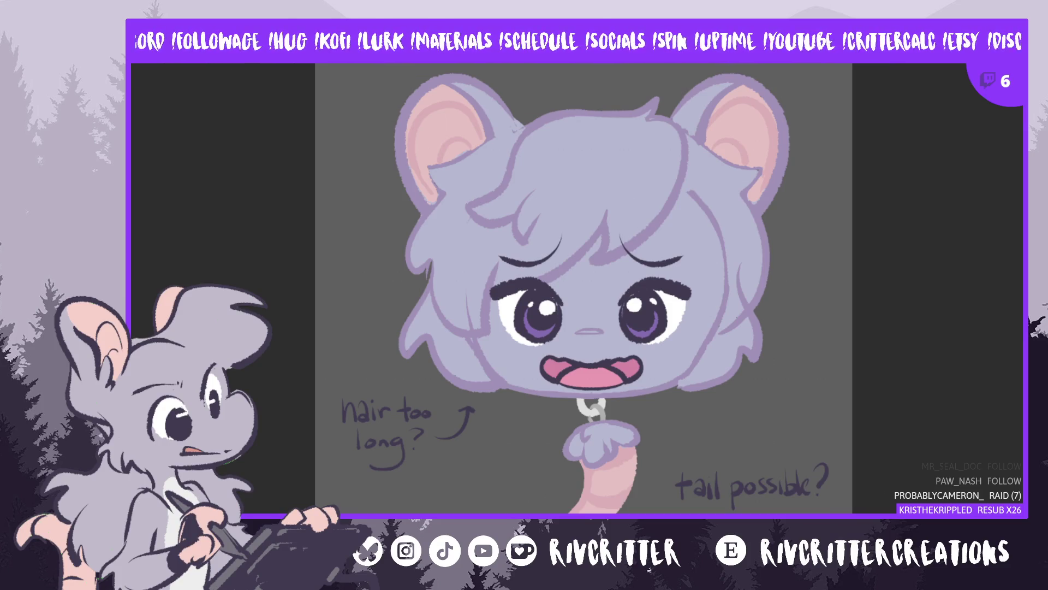
{"action": "key", "text": "ctrl+Tab"}
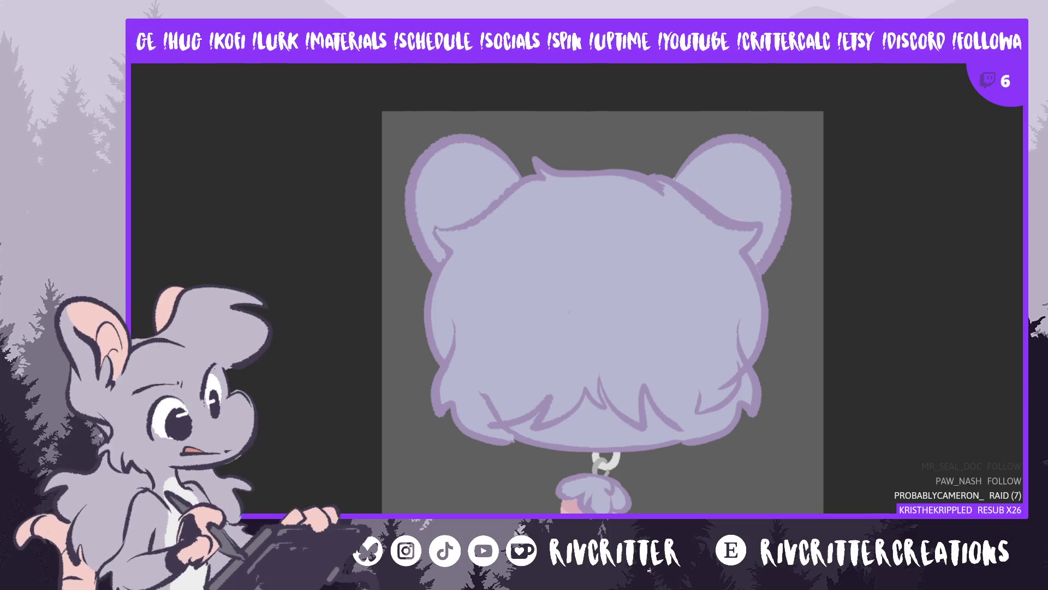
Switch to the front-view canvas, fit it, recentre it, and zoom in on the face
{"action": "key", "text": "ctrl+Tab"}
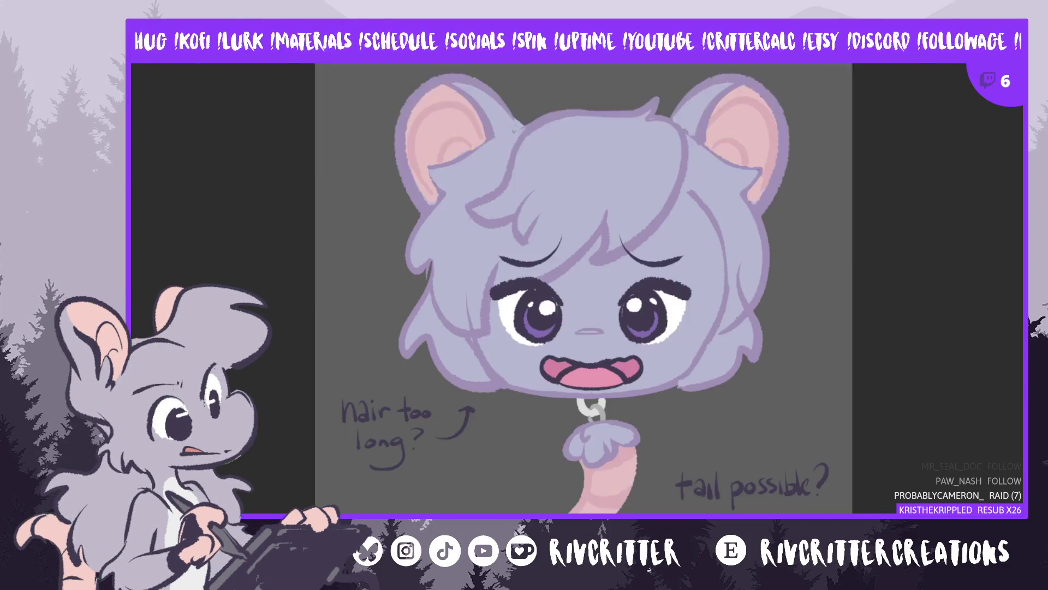
{"action": "key", "text": "ctrl+minus"}
{"action": "key", "text": "ctrl+minus"}
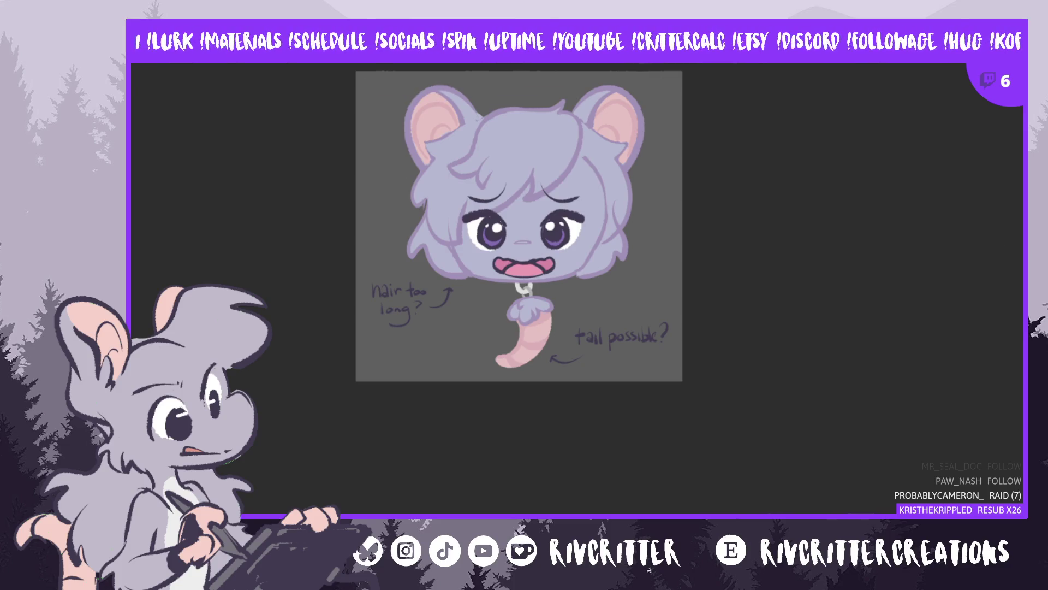
{"action": "scroll", "coordinate": [519, 273], "scroll_direction": "up", "scroll_amount": 3}
{"action": "mouse_move", "coordinate": [519, 328]}
{"action": "left_mouse_down"}
{"action": "mouse_move", "coordinate": [690, 328]}
{"action": "mouse_move", "coordinate": [600, 327]}
{"action": "left_mouse_up"}
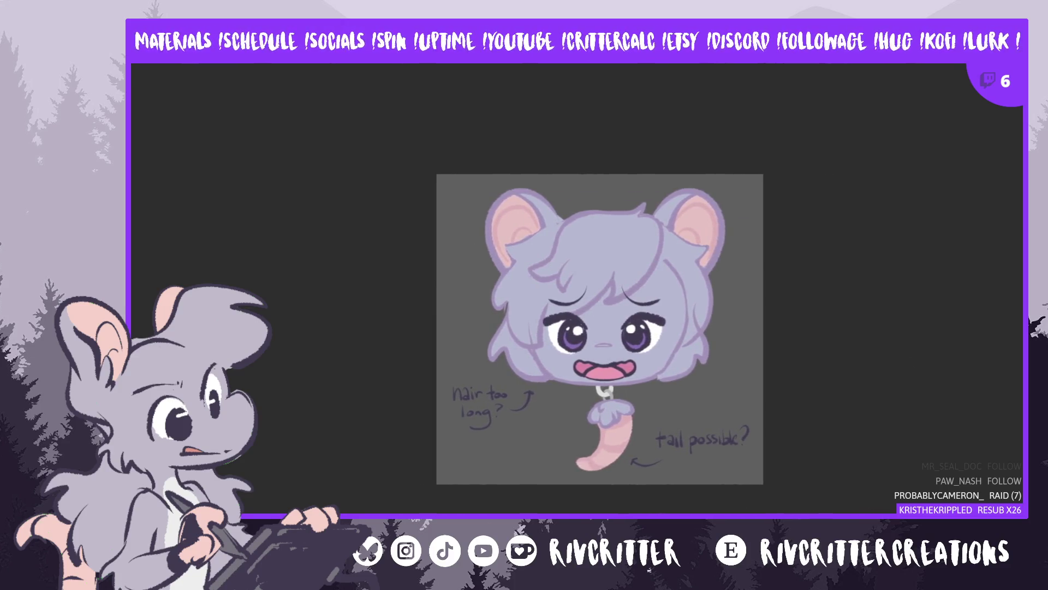
{"action": "key", "text": "ctrl+plus"}
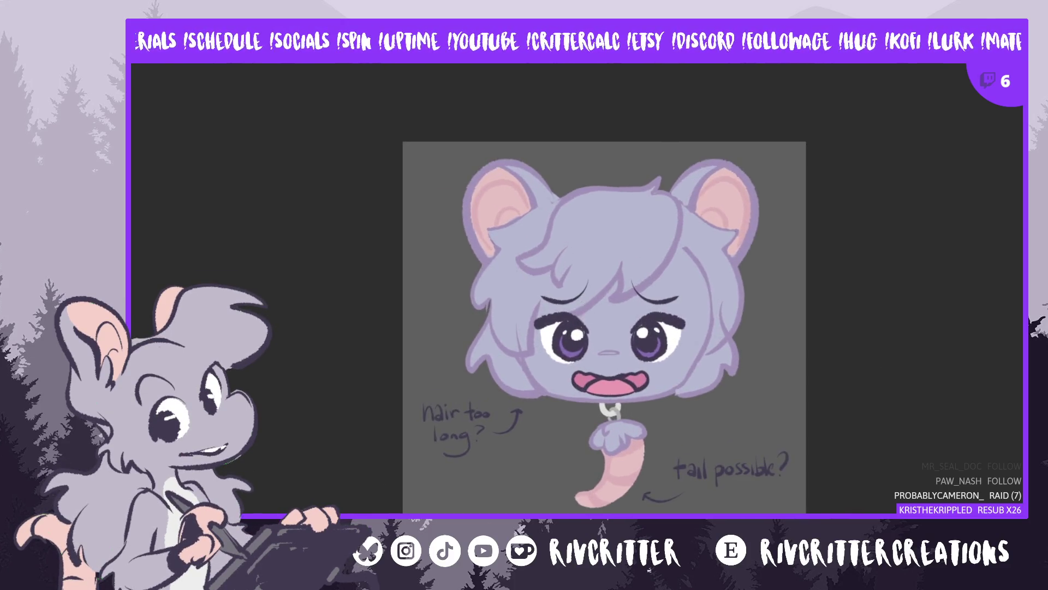
{"action": "key", "text": "ctrl+plus"}
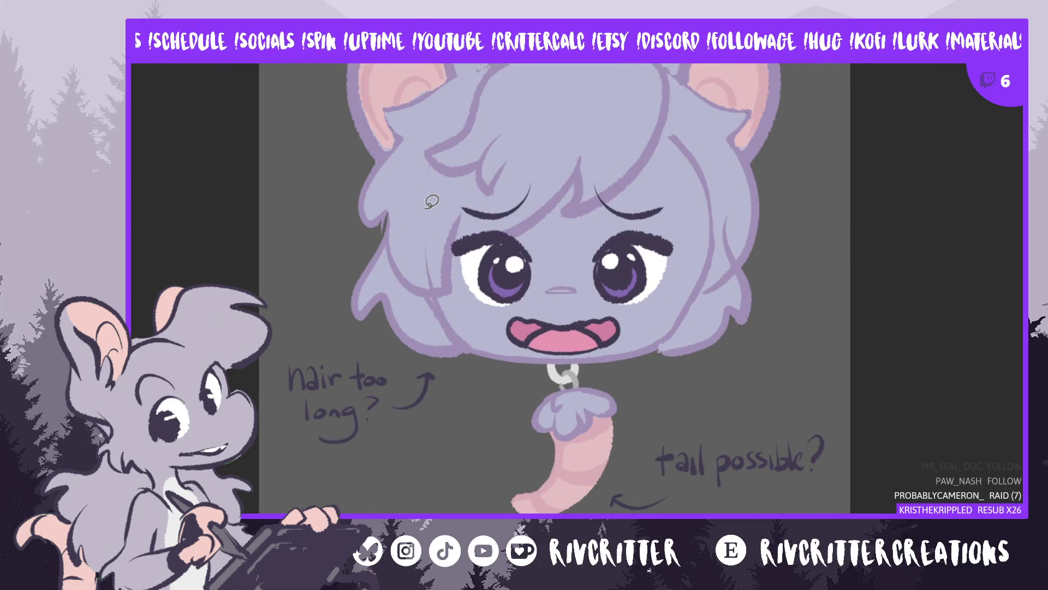
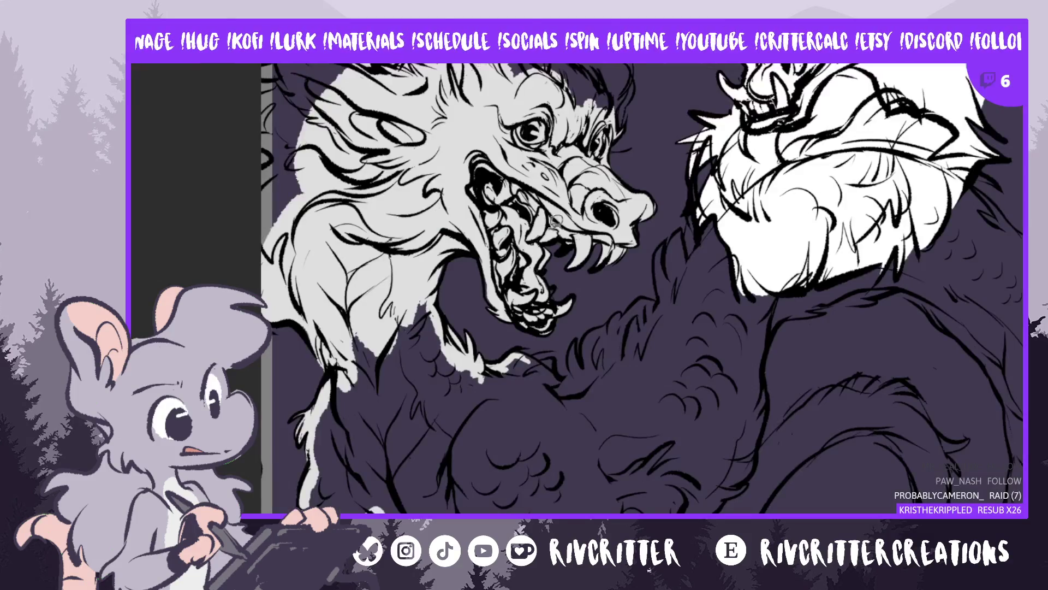
Zoom out to the whole artwork, then frame the dragon's and antlered creature's heads
{"action": "key", "text": "ctrl+minus"}
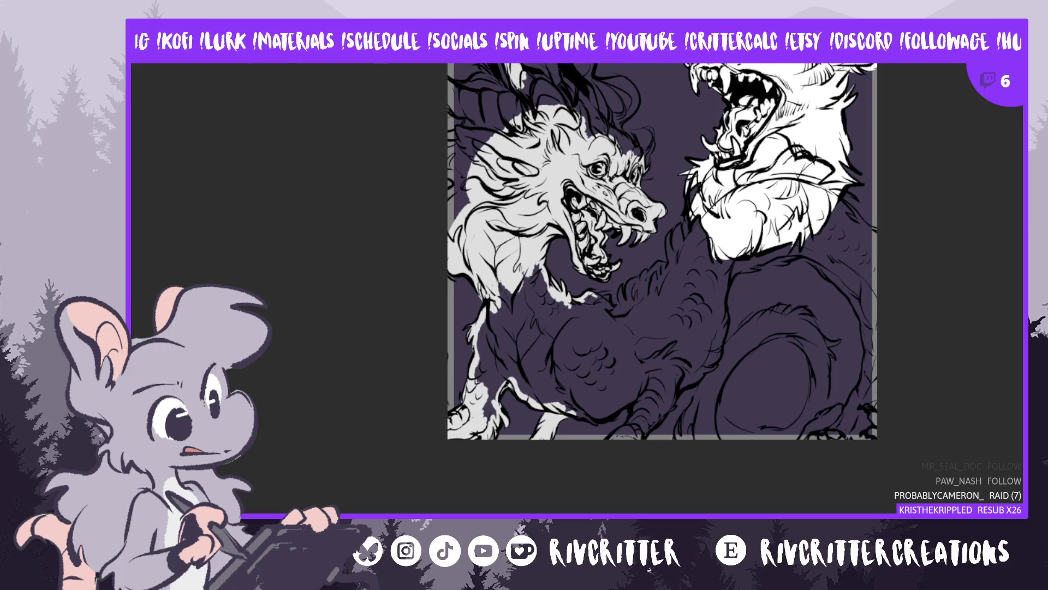
{"action": "scroll", "coordinate": [663, 288], "scroll_direction": "up", "scroll_amount": 5}
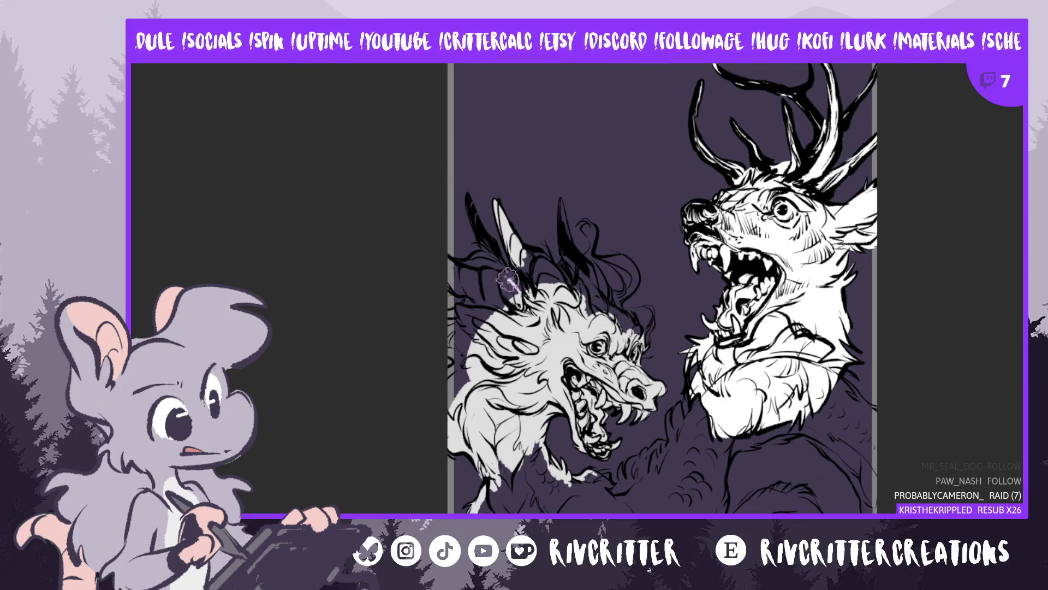
Fill the dragon's head, mane, neck and claw with light grey
{"action": "mouse_move", "coordinate": [498, 295]}
{"action": "left_mouse_down"}
{"action": "mouse_move", "coordinate": [483, 292]}
{"action": "mouse_move", "coordinate": [494, 309]}
{"action": "mouse_move", "coordinate": [465, 311]}
{"action": "mouse_move", "coordinate": [472, 327]}
{"action": "mouse_move", "coordinate": [456, 382]}
{"action": "mouse_move", "coordinate": [459, 362]}
{"action": "left_mouse_up"}
{"action": "mouse_move", "coordinate": [500, 453]}
{"action": "left_mouse_down"}
{"action": "mouse_move", "coordinate": [502, 494]}
{"action": "mouse_move", "coordinate": [490, 486]}
{"action": "mouse_move", "coordinate": [485, 500]}
{"action": "mouse_move", "coordinate": [505, 478]}
{"action": "left_mouse_up"}
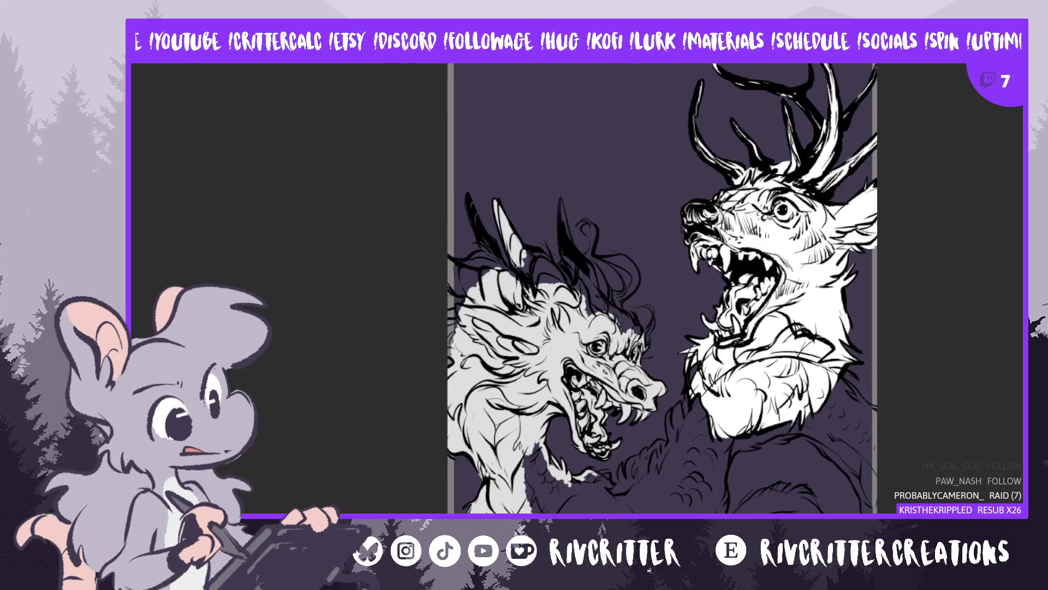
{"action": "mouse_move", "coordinate": [541, 500]}
{"action": "left_mouse_down"}
{"action": "mouse_move", "coordinate": [530, 443]}
{"action": "mouse_move", "coordinate": [562, 494]}
{"action": "mouse_move", "coordinate": [593, 491]}
{"action": "mouse_move", "coordinate": [573, 473]}
{"action": "left_mouse_up"}
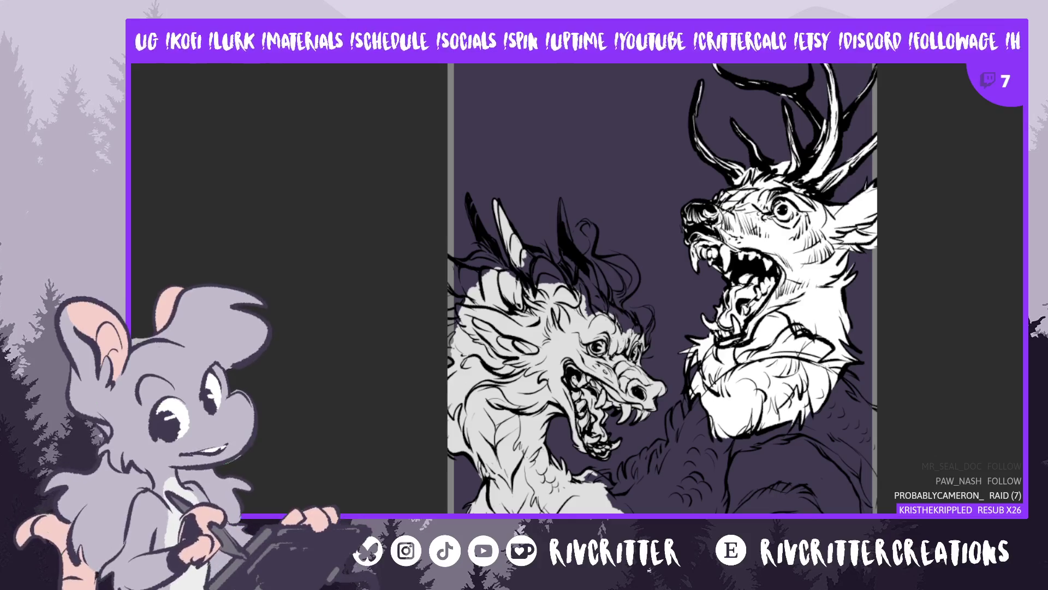
{"action": "mouse_move", "coordinate": [617, 510]}
{"action": "left_mouse_down"}
{"action": "mouse_move", "coordinate": [677, 486]}
{"action": "mouse_move", "coordinate": [691, 459]}
{"action": "mouse_move", "coordinate": [666, 475]}
{"action": "left_mouse_up"}
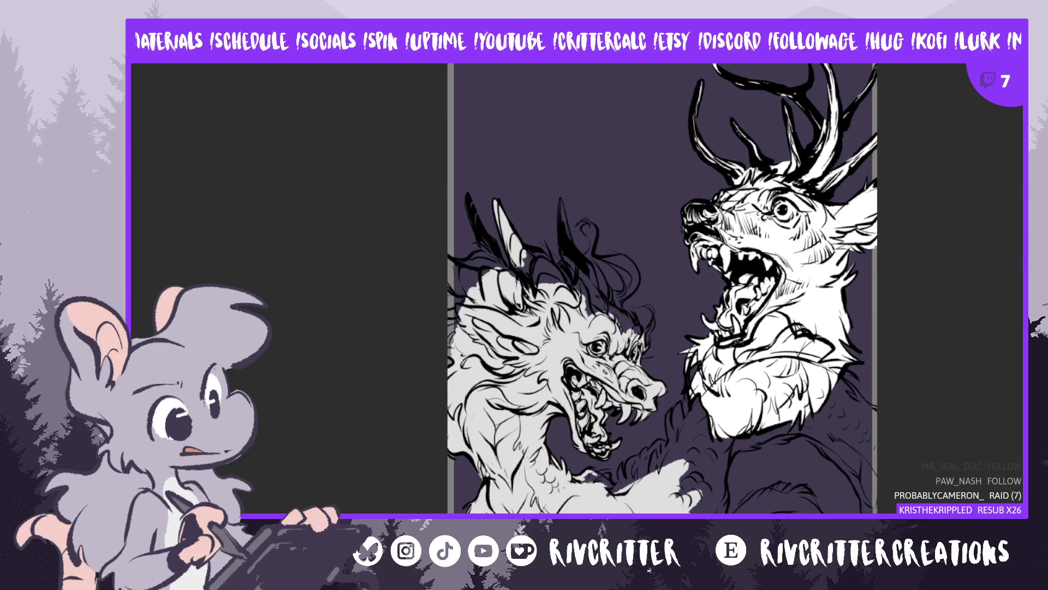
Fill the dragon's arm and coiling body with light grey, covering the deer's chest
{"action": "mouse_move", "coordinate": [717, 480]}
{"action": "left_mouse_down"}
{"action": "mouse_move", "coordinate": [688, 426]}
{"action": "mouse_move", "coordinate": [699, 507]}
{"action": "mouse_move", "coordinate": [705, 407]}
{"action": "mouse_move", "coordinate": [716, 437]}
{"action": "mouse_move", "coordinate": [707, 497]}
{"action": "left_mouse_up"}
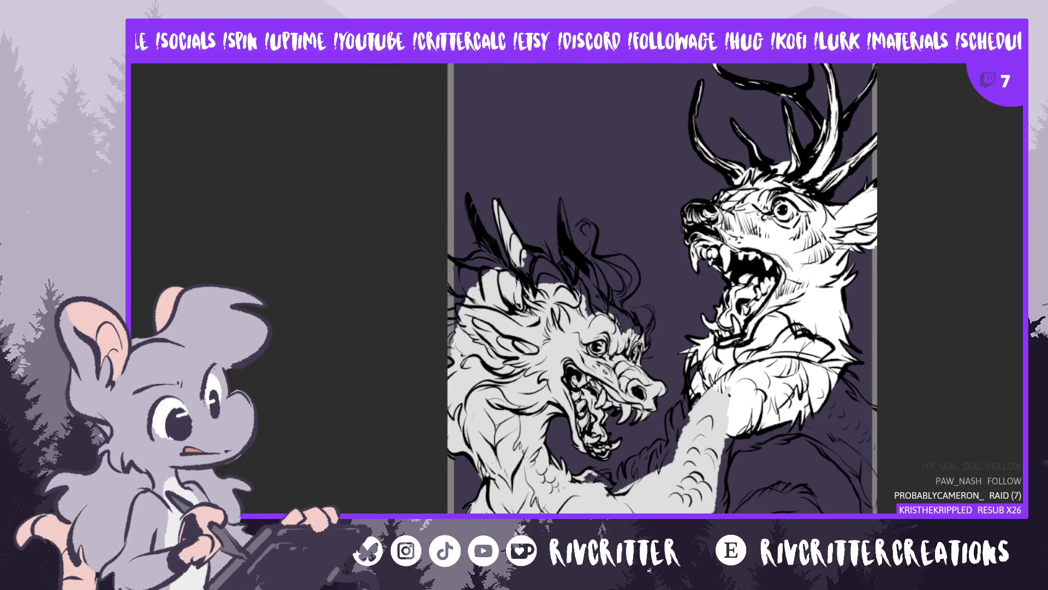
{"action": "mouse_move", "coordinate": [759, 455]}
{"action": "left_mouse_down"}
{"action": "mouse_move", "coordinate": [709, 464]}
{"action": "mouse_move", "coordinate": [742, 415]}
{"action": "mouse_move", "coordinate": [787, 382]}
{"action": "mouse_move", "coordinate": [768, 373]}
{"action": "mouse_move", "coordinate": [721, 385]}
{"action": "mouse_move", "coordinate": [782, 374]}
{"action": "mouse_move", "coordinate": [770, 415]}
{"action": "mouse_move", "coordinate": [852, 437]}
{"action": "mouse_move", "coordinate": [880, 496]}
{"action": "mouse_move", "coordinate": [863, 432]}
{"action": "mouse_move", "coordinate": [841, 404]}
{"action": "left_mouse_up"}
{"action": "mouse_move", "coordinate": [776, 383]}
{"action": "left_mouse_down"}
{"action": "mouse_move", "coordinate": [819, 402]}
{"action": "mouse_move", "coordinate": [756, 355]}
{"action": "mouse_move", "coordinate": [795, 333]}
{"action": "mouse_move", "coordinate": [735, 341]}
{"action": "left_mouse_up"}
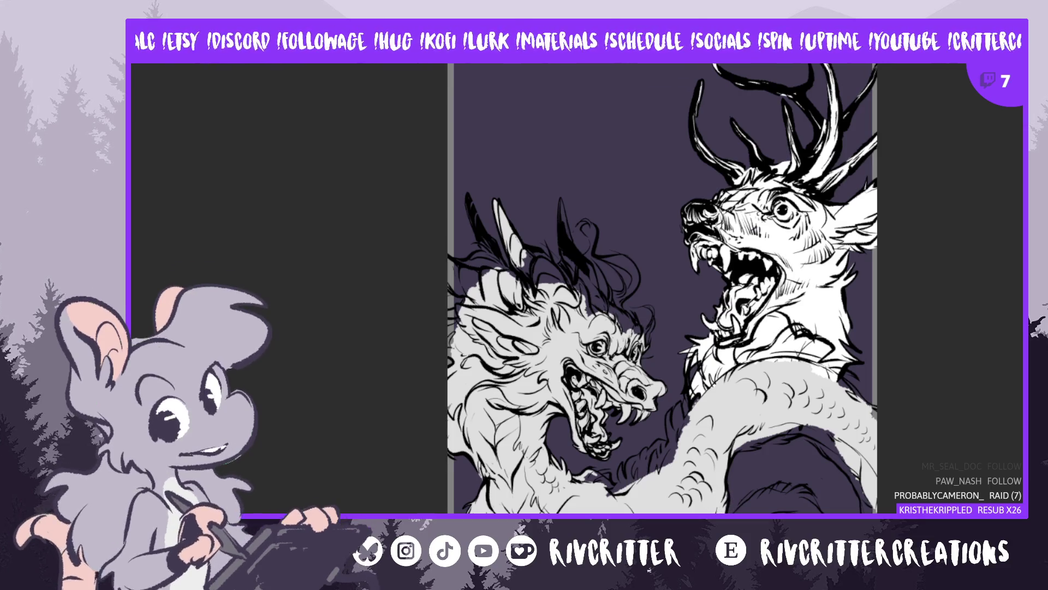
{"action": "mouse_move", "coordinate": [693, 458]}
{"action": "left_mouse_down"}
{"action": "mouse_move", "coordinate": [653, 469]}
{"action": "mouse_move", "coordinate": [620, 501]}
{"action": "left_mouse_up"}
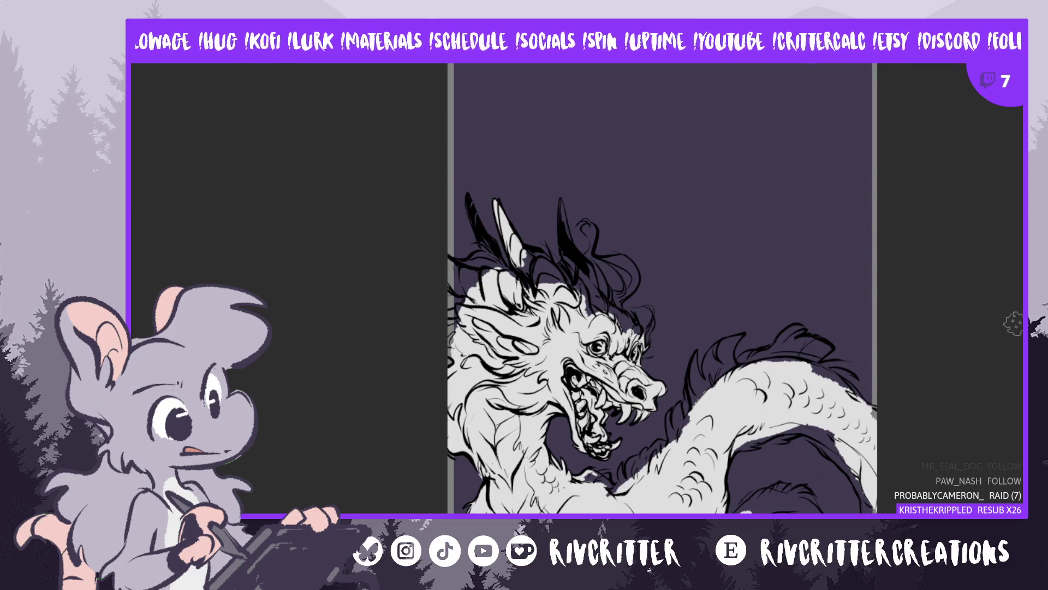
Paint and shape a light grey spike on the dragon's back, add a second spike, and fill around them
{"action": "scroll", "coordinate": [746, 350], "scroll_direction": "up", "scroll_amount": 2}
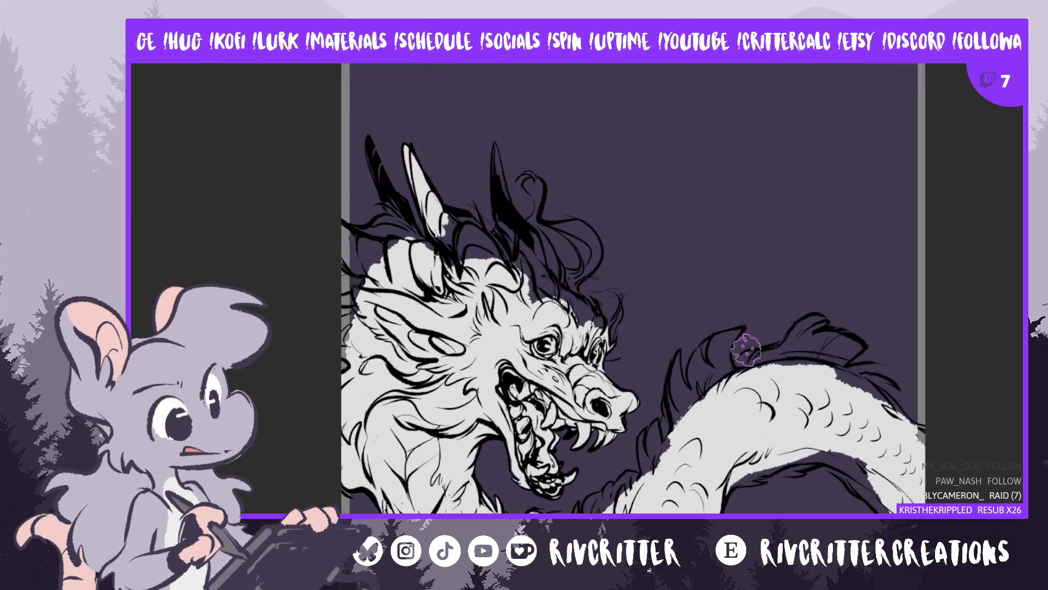
{"action": "left_click_drag", "start_coordinate": [736, 330], "coordinate": [725, 358]}
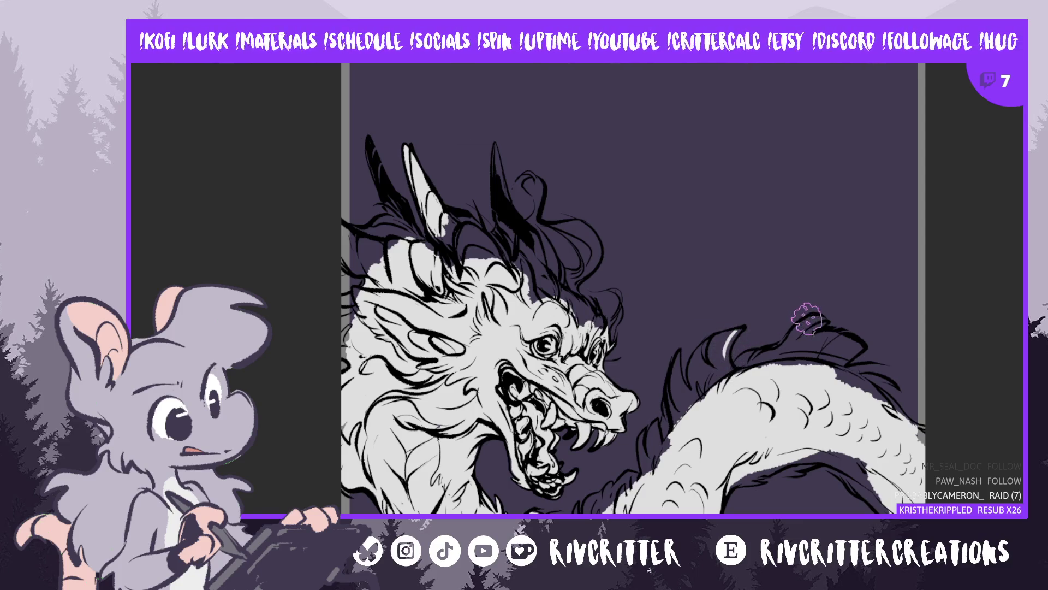
{"action": "left_click_drag", "start_coordinate": [738, 323], "coordinate": [726, 376]}
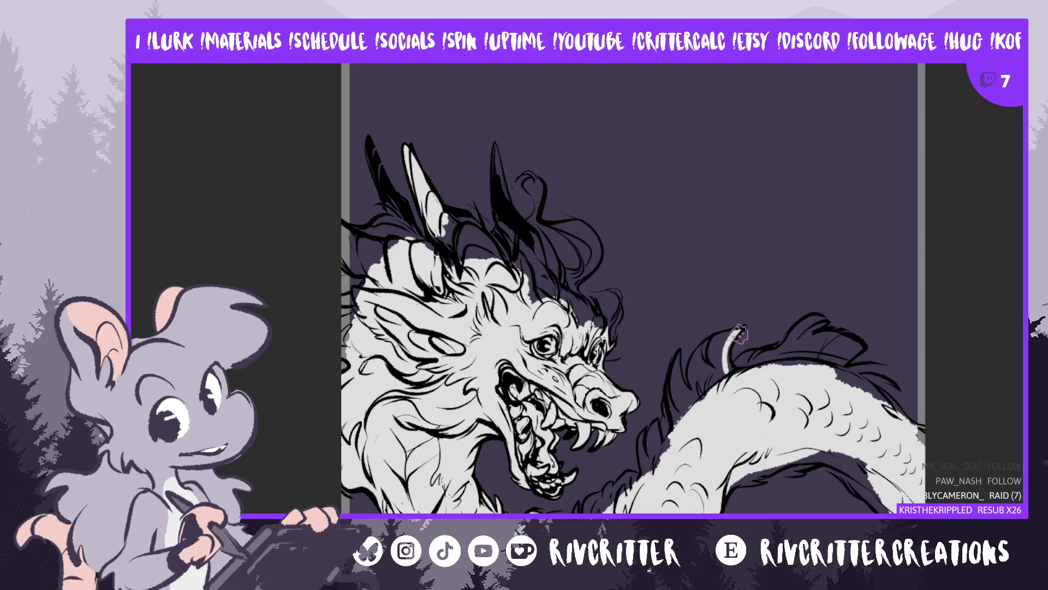
{"action": "left_click_drag", "start_coordinate": [738, 331], "coordinate": [724, 377]}
{"action": "left_click_drag", "start_coordinate": [736, 332], "coordinate": [716, 374]}
{"action": "left_click_drag", "start_coordinate": [745, 325], "coordinate": [721, 360]}
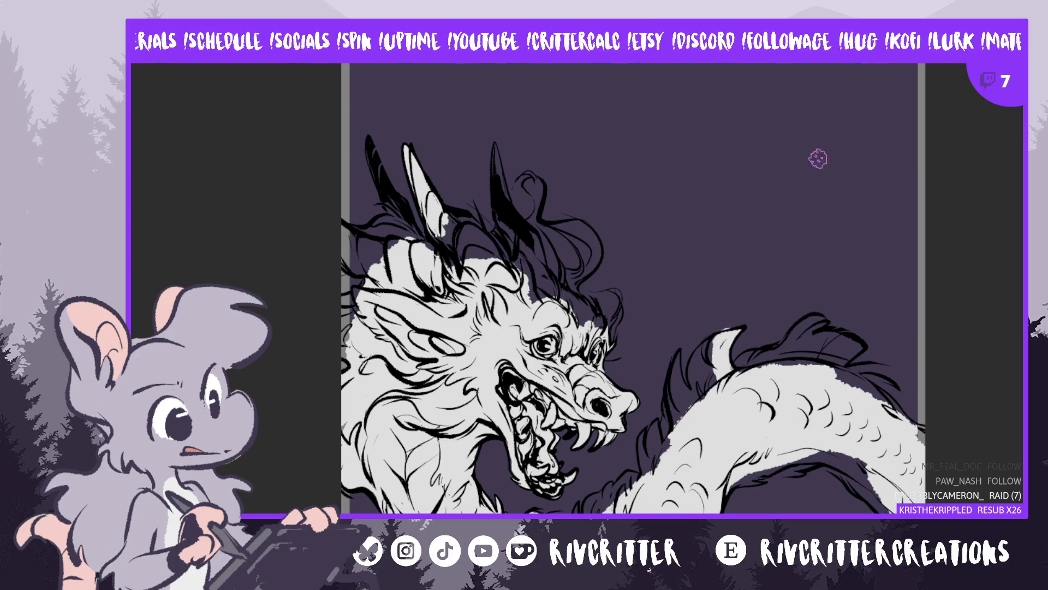
{"action": "left_click_drag", "start_coordinate": [745, 326], "coordinate": [718, 358]}
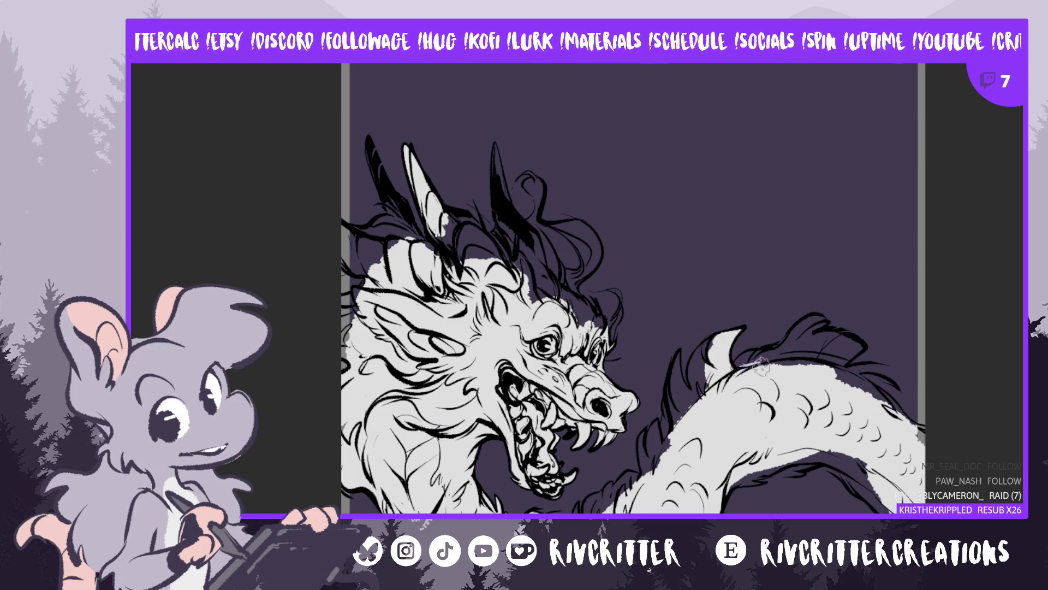
{"action": "mouse_move", "coordinate": [679, 364]}
{"action": "left_mouse_down"}
{"action": "mouse_move", "coordinate": [694, 407]}
{"action": "mouse_move", "coordinate": [674, 354]}
{"action": "mouse_move", "coordinate": [687, 413]}
{"action": "mouse_move", "coordinate": [677, 429]}
{"action": "left_mouse_up"}
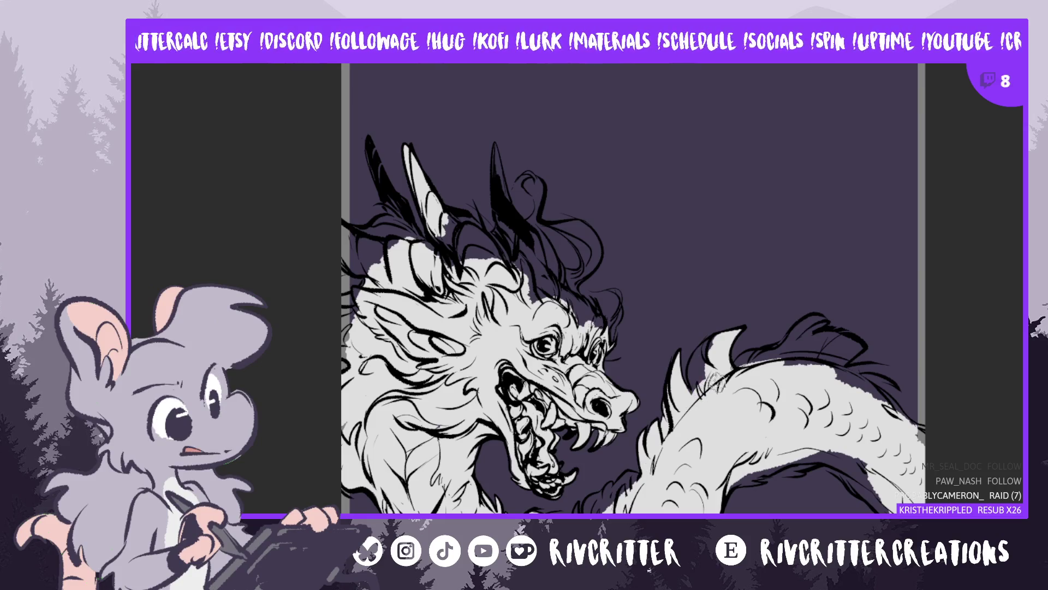
{"action": "mouse_move", "coordinate": [713, 341]}
{"action": "left_mouse_down"}
{"action": "mouse_move", "coordinate": [710, 377]}
{"action": "mouse_move", "coordinate": [694, 383]}
{"action": "mouse_move", "coordinate": [706, 344]}
{"action": "mouse_move", "coordinate": [696, 389]}
{"action": "left_mouse_up"}
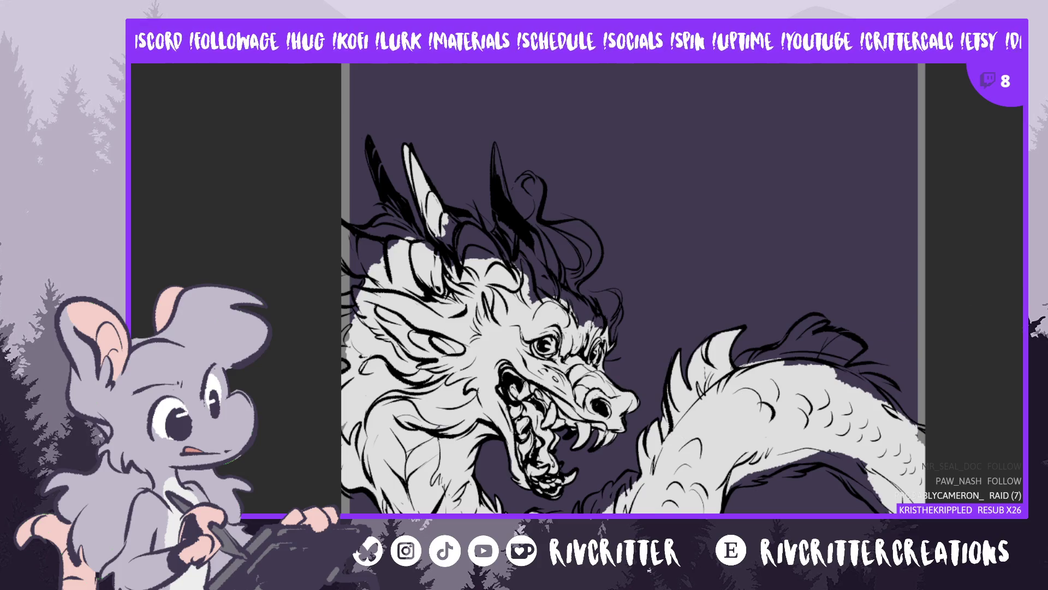
Patch the dragon's chest and neck gap in grey, then start filling the lower belly
{"action": "scroll", "coordinate": [633, 289], "scroll_direction": "down", "scroll_amount": 5}
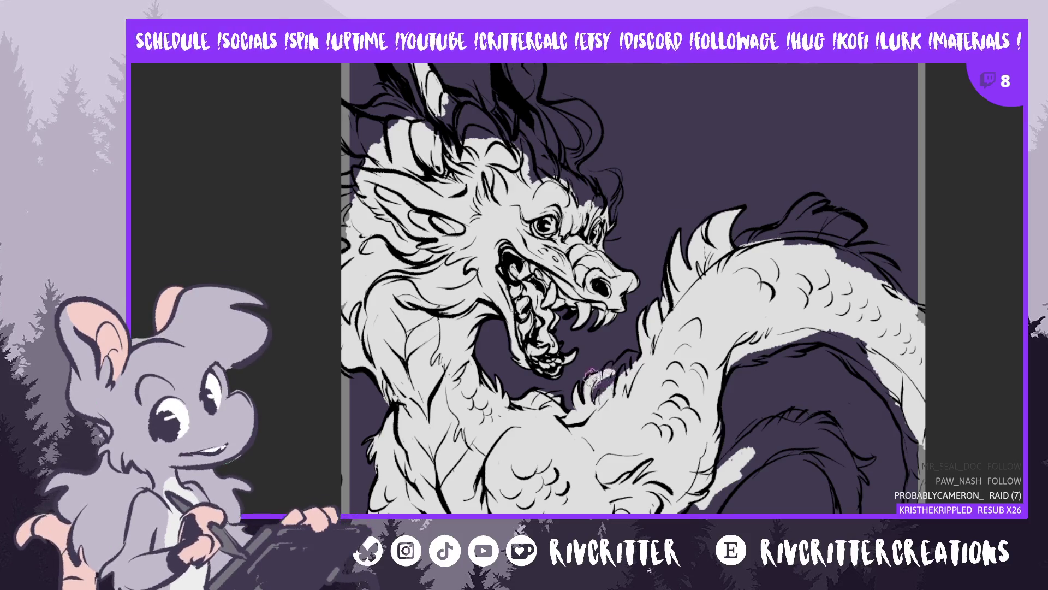
{"action": "left_click_drag", "start_coordinate": [591, 393], "coordinate": [606, 382]}
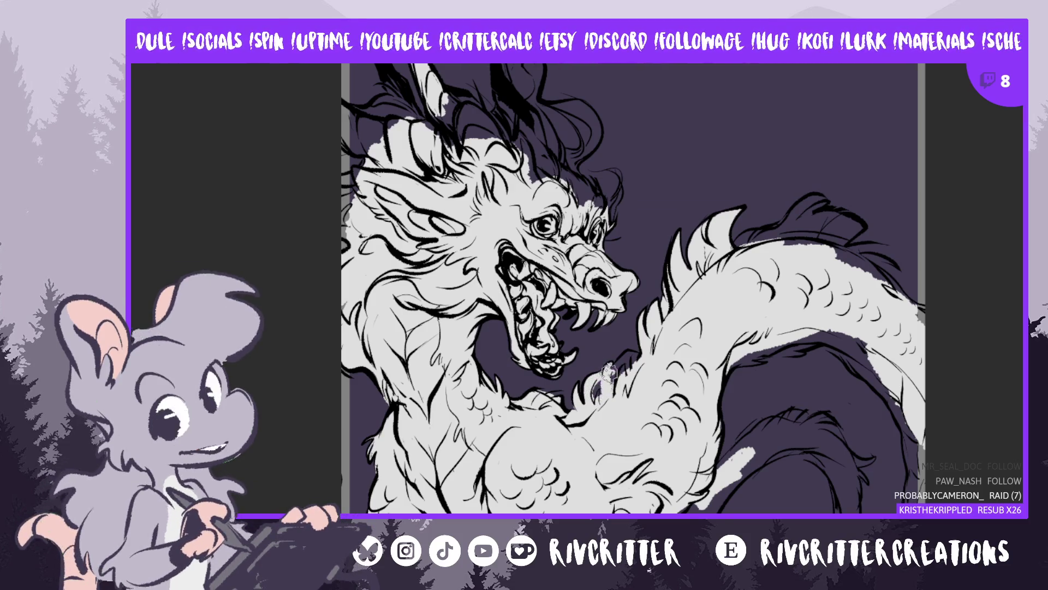
{"action": "left_click_drag", "start_coordinate": [631, 355], "coordinate": [622, 365]}
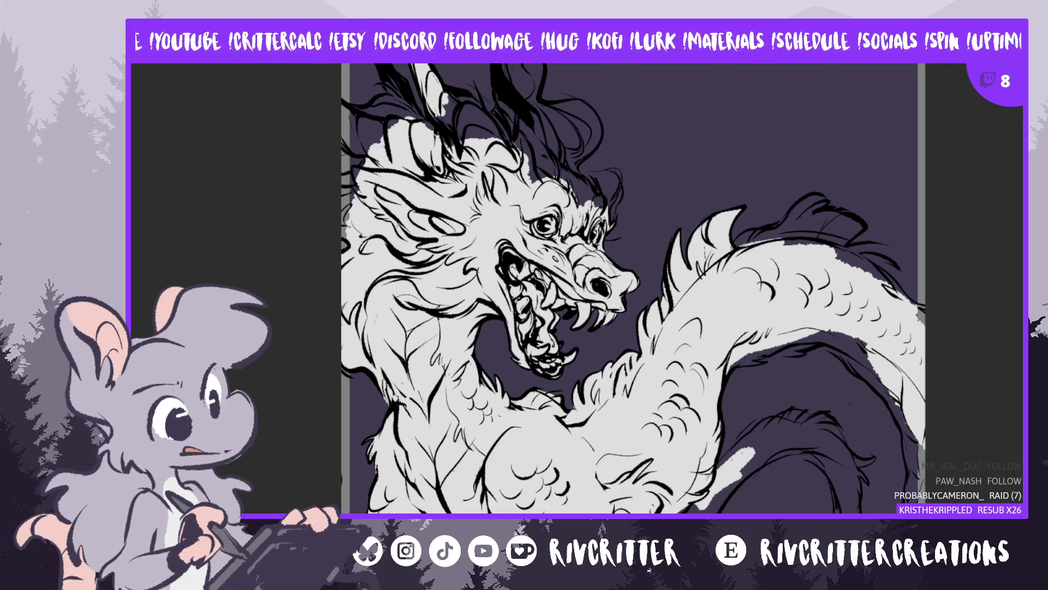
{"action": "scroll", "coordinate": [691, 389], "scroll_direction": "down", "scroll_amount": 4}
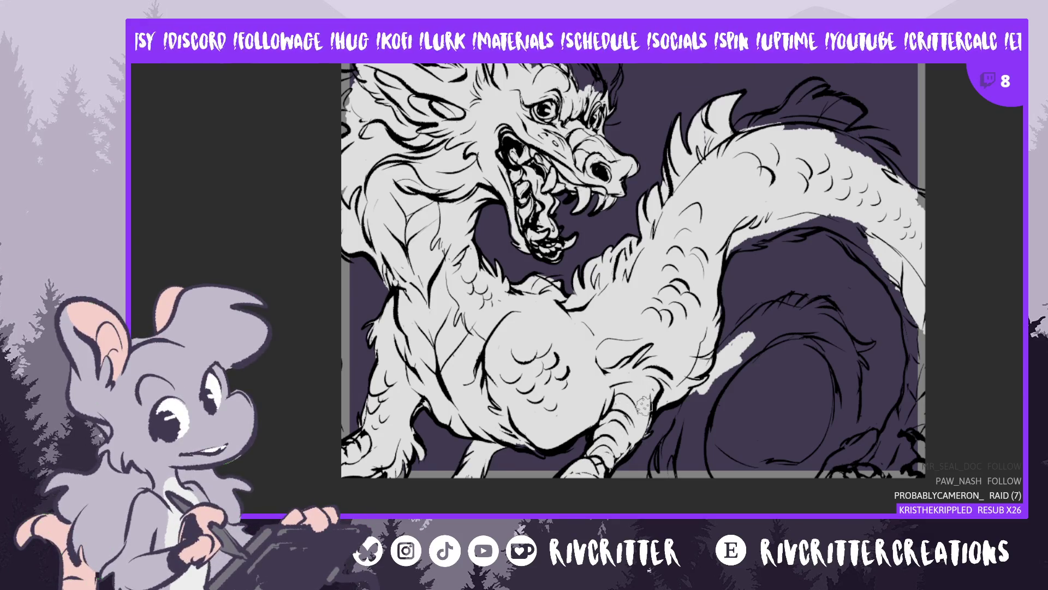
{"action": "mouse_move", "coordinate": [696, 382]}
{"action": "left_mouse_down"}
{"action": "mouse_move", "coordinate": [665, 445]}
{"action": "mouse_move", "coordinate": [677, 436]}
{"action": "mouse_move", "coordinate": [669, 470]}
{"action": "mouse_move", "coordinate": [699, 393]}
{"action": "mouse_move", "coordinate": [693, 486]}
{"action": "mouse_move", "coordinate": [702, 464]}
{"action": "mouse_move", "coordinate": [717, 493]}
{"action": "left_mouse_up"}
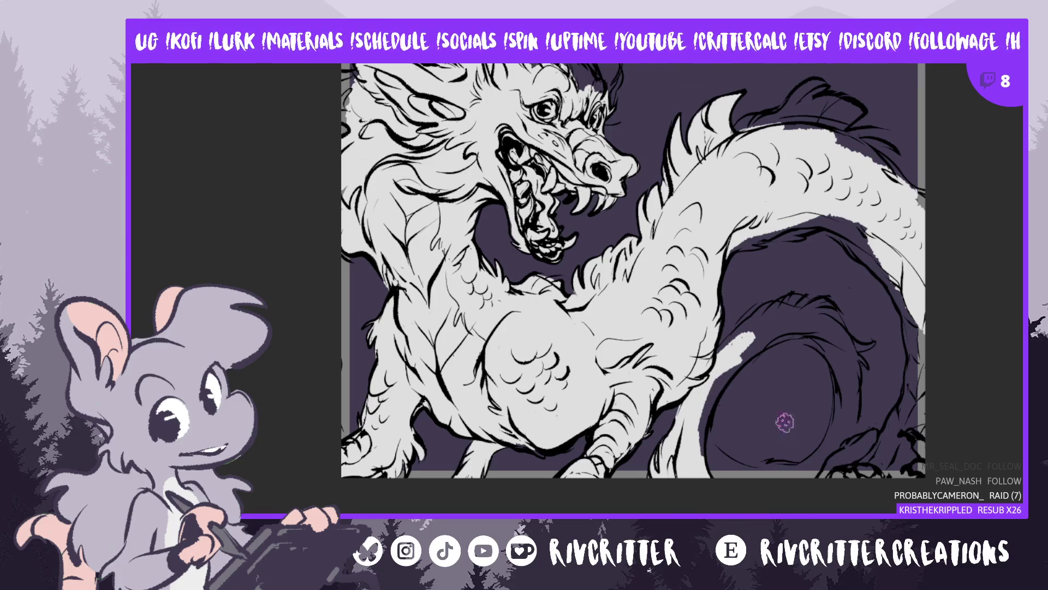
Extend the light grey along the lower belly and into the gap beside the leg
{"action": "mouse_move", "coordinate": [719, 390]}
{"action": "left_mouse_down"}
{"action": "mouse_move", "coordinate": [699, 454]}
{"action": "mouse_move", "coordinate": [719, 383]}
{"action": "left_mouse_up"}
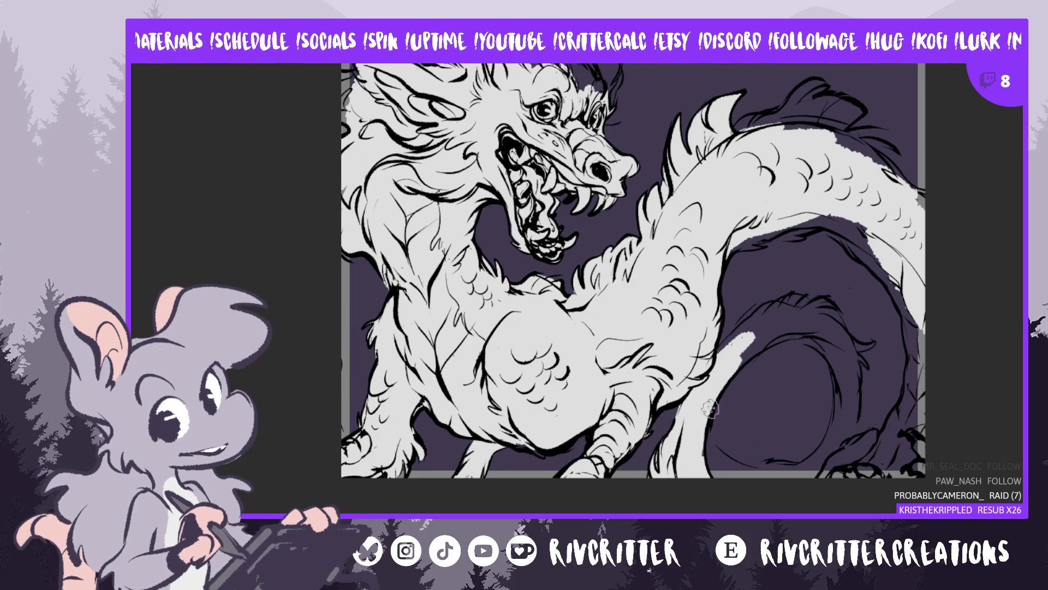
{"action": "mouse_move", "coordinate": [720, 392]}
{"action": "left_mouse_down"}
{"action": "mouse_move", "coordinate": [766, 312]}
{"action": "mouse_move", "coordinate": [792, 308]}
{"action": "mouse_move", "coordinate": [786, 324]}
{"action": "left_mouse_up"}
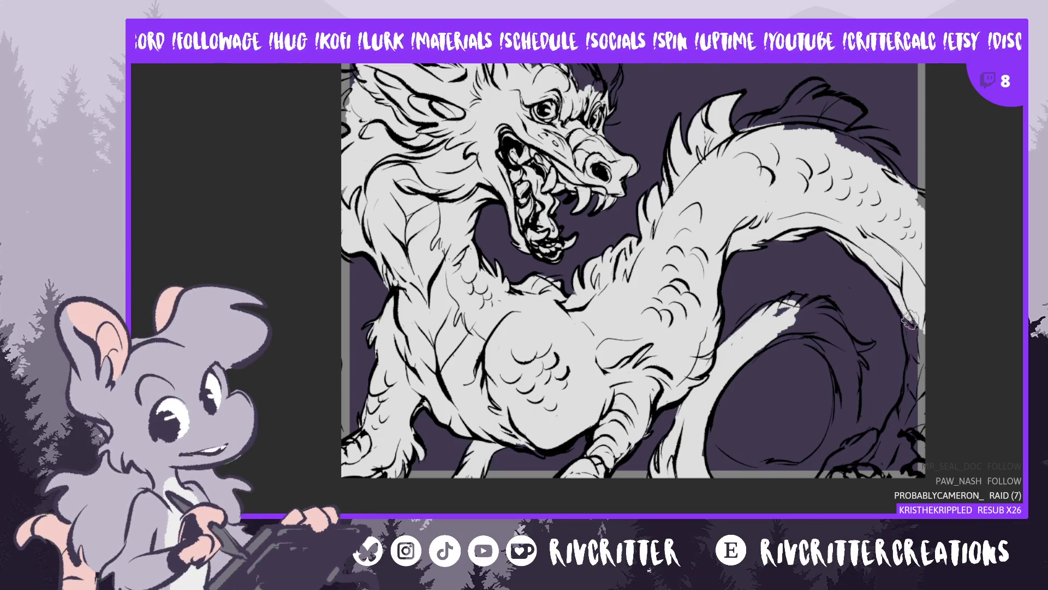
Fill the tail's outer edge, upper edge and inner curve with light grey down to the bottom
{"action": "left_click_drag", "start_coordinate": [916, 328], "coordinate": [903, 296]}
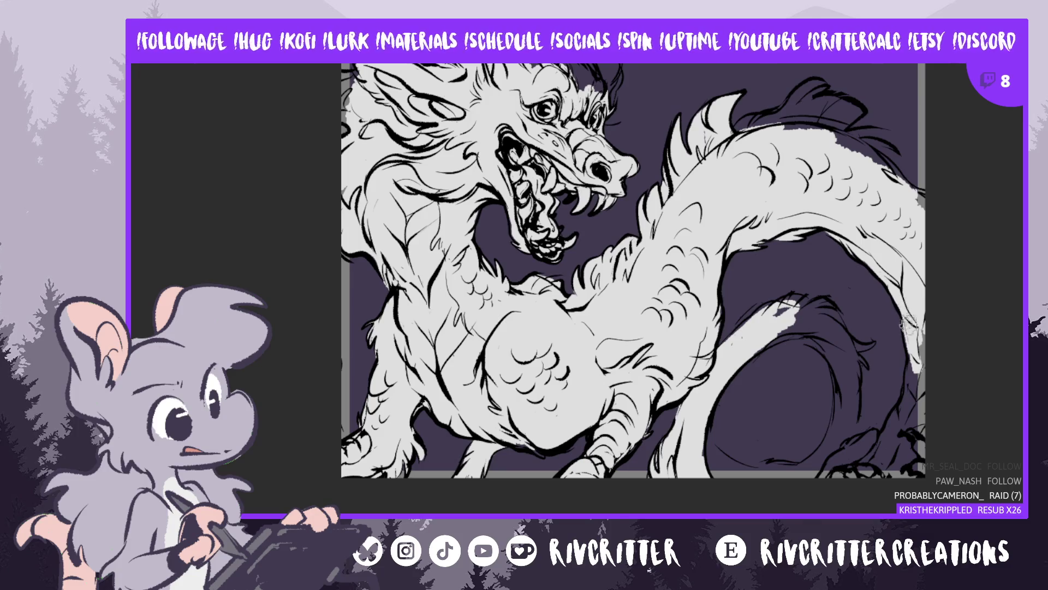
{"action": "mouse_move", "coordinate": [907, 338]}
{"action": "left_mouse_down"}
{"action": "mouse_move", "coordinate": [898, 437]}
{"action": "mouse_move", "coordinate": [915, 399]}
{"action": "mouse_move", "coordinate": [915, 448]}
{"action": "mouse_move", "coordinate": [924, 396]}
{"action": "mouse_move", "coordinate": [912, 434]}
{"action": "mouse_move", "coordinate": [852, 473]}
{"action": "left_mouse_up"}
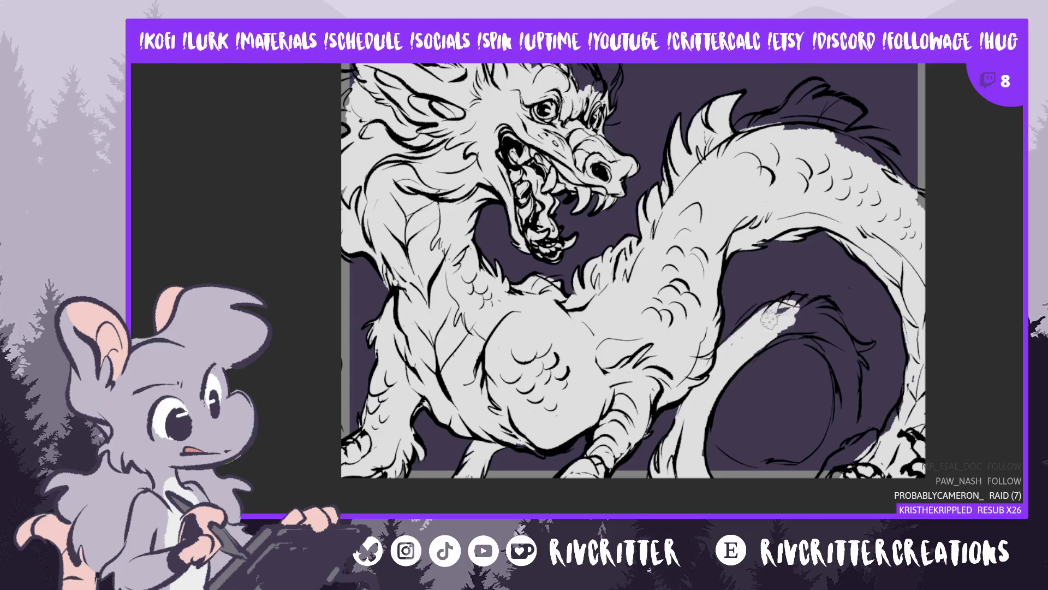
{"action": "mouse_move", "coordinate": [758, 322]}
{"action": "left_mouse_down"}
{"action": "mouse_move", "coordinate": [775, 303]}
{"action": "mouse_move", "coordinate": [725, 342]}
{"action": "mouse_move", "coordinate": [791, 330]}
{"action": "mouse_move", "coordinate": [759, 348]}
{"action": "mouse_move", "coordinate": [826, 339]}
{"action": "left_mouse_up"}
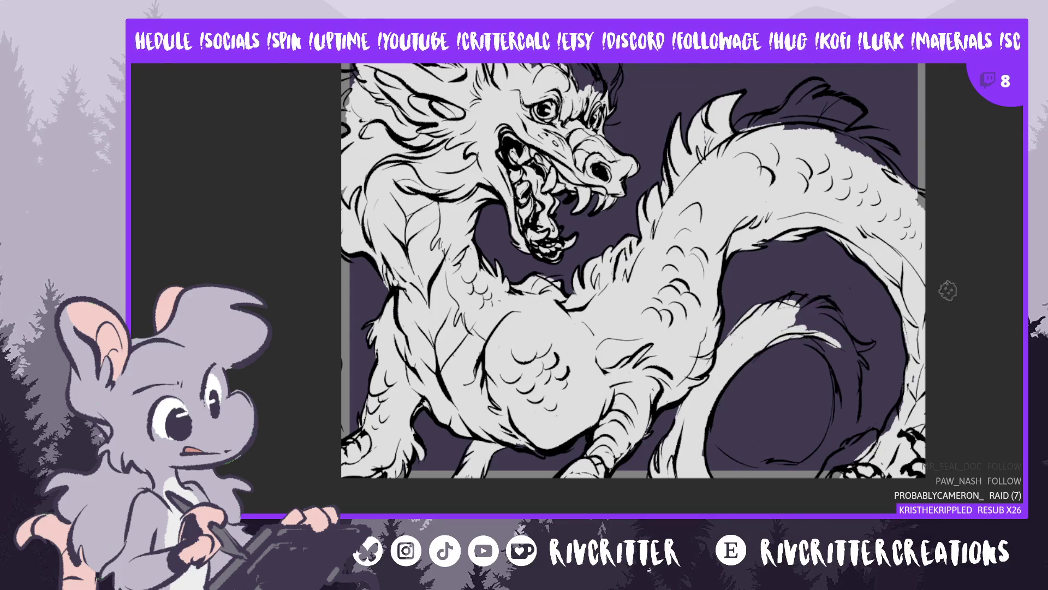
{"action": "mouse_move", "coordinate": [799, 317]}
{"action": "left_mouse_down"}
{"action": "mouse_move", "coordinate": [830, 344]}
{"action": "mouse_move", "coordinate": [847, 391]}
{"action": "mouse_move", "coordinate": [843, 426]}
{"action": "mouse_move", "coordinate": [813, 472]}
{"action": "left_mouse_up"}
{"action": "mouse_move", "coordinate": [840, 377]}
{"action": "left_mouse_down"}
{"action": "mouse_move", "coordinate": [816, 457]}
{"action": "mouse_move", "coordinate": [754, 482]}
{"action": "mouse_move", "coordinate": [746, 463]}
{"action": "left_mouse_up"}
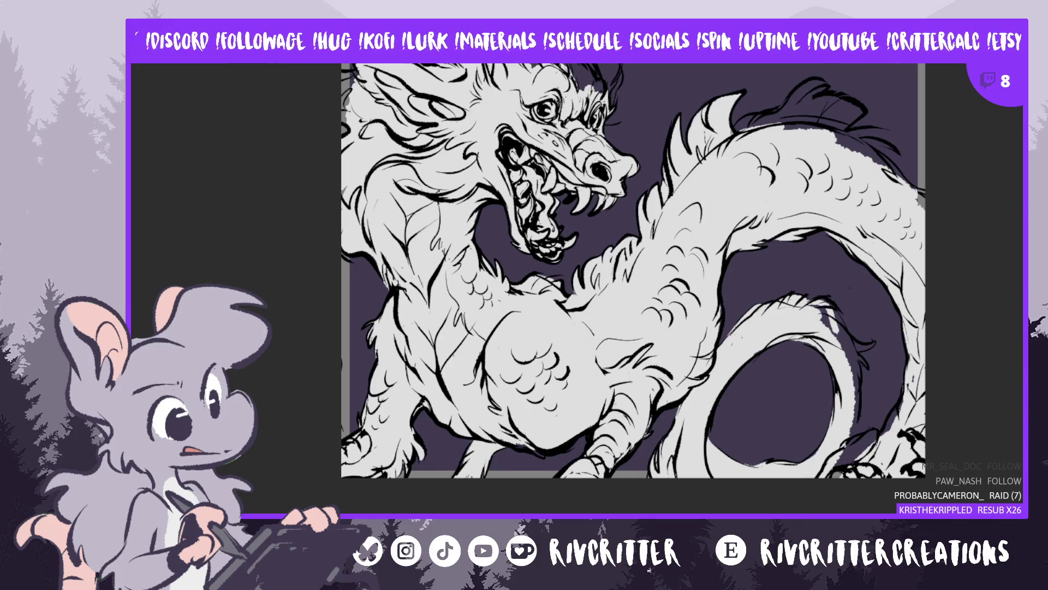
Scroll the canvas up to bring the dragon's head and horns back into view
{"action": "scroll", "coordinate": [815, 315], "scroll_direction": "up", "scroll_amount": 5}
{"action": "scroll", "coordinate": [828, 451], "scroll_direction": "down", "scroll_amount": 1}
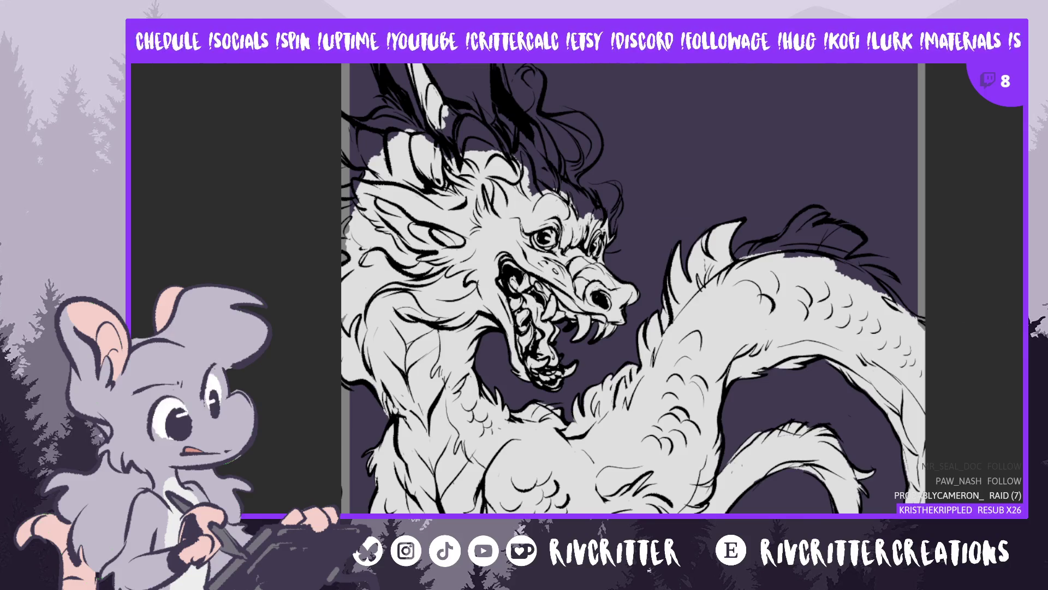
{"action": "scroll", "coordinate": [634, 298], "scroll_direction": "up", "scroll_amount": 2}
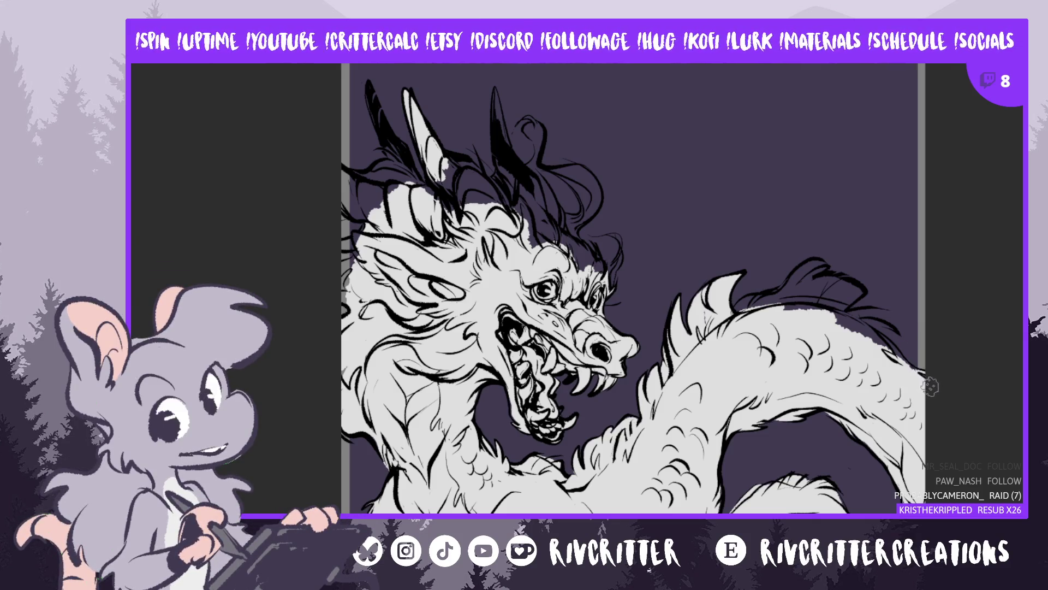
Cover the purple gaps in the back fin, then fill the mane strands beside the horns with grey
{"action": "mouse_move", "coordinate": [869, 276]}
{"action": "left_mouse_down"}
{"action": "mouse_move", "coordinate": [840, 297]}
{"action": "mouse_move", "coordinate": [810, 296]}
{"action": "mouse_move", "coordinate": [824, 288]}
{"action": "left_mouse_up"}
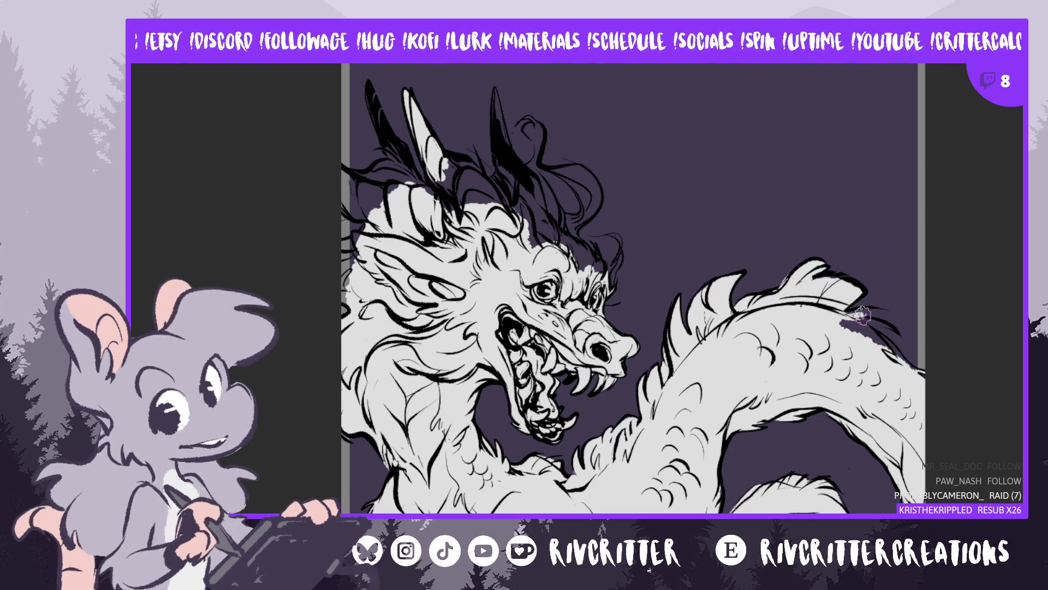
{"action": "mouse_move", "coordinate": [876, 313]}
{"action": "left_mouse_down"}
{"action": "mouse_move", "coordinate": [849, 323]}
{"action": "mouse_move", "coordinate": [888, 330]}
{"action": "mouse_move", "coordinate": [839, 328]}
{"action": "mouse_move", "coordinate": [892, 358]}
{"action": "mouse_move", "coordinate": [887, 343]}
{"action": "left_mouse_up"}
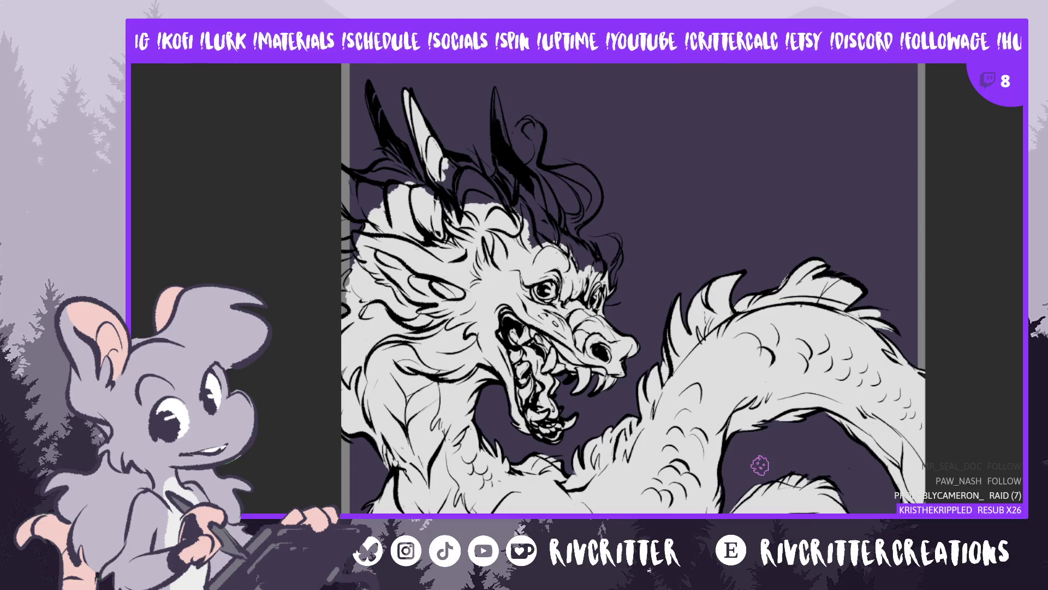
{"action": "left_click_drag", "start_coordinate": [543, 233], "coordinate": [514, 203]}
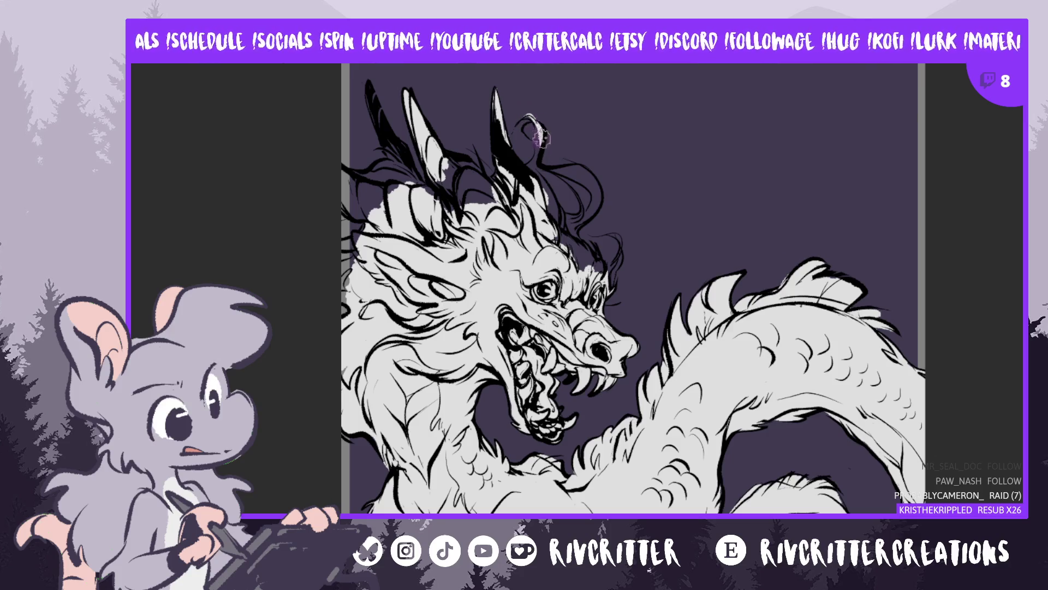
{"action": "left_click_drag", "start_coordinate": [554, 213], "coordinate": [563, 221]}
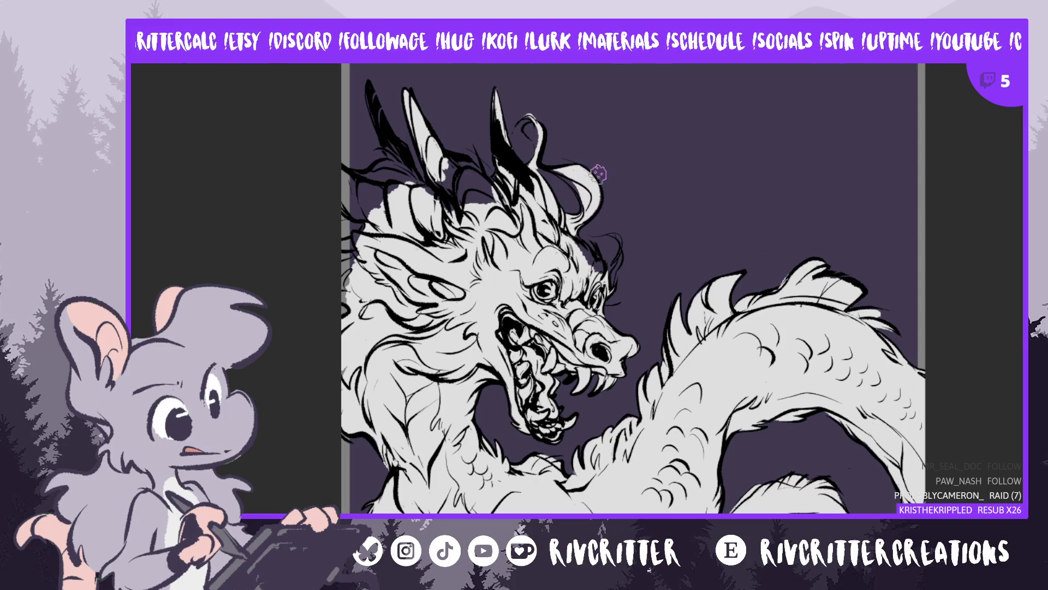
{"action": "scroll", "coordinate": [892, 382], "scroll_direction": "up", "scroll_amount": 2}
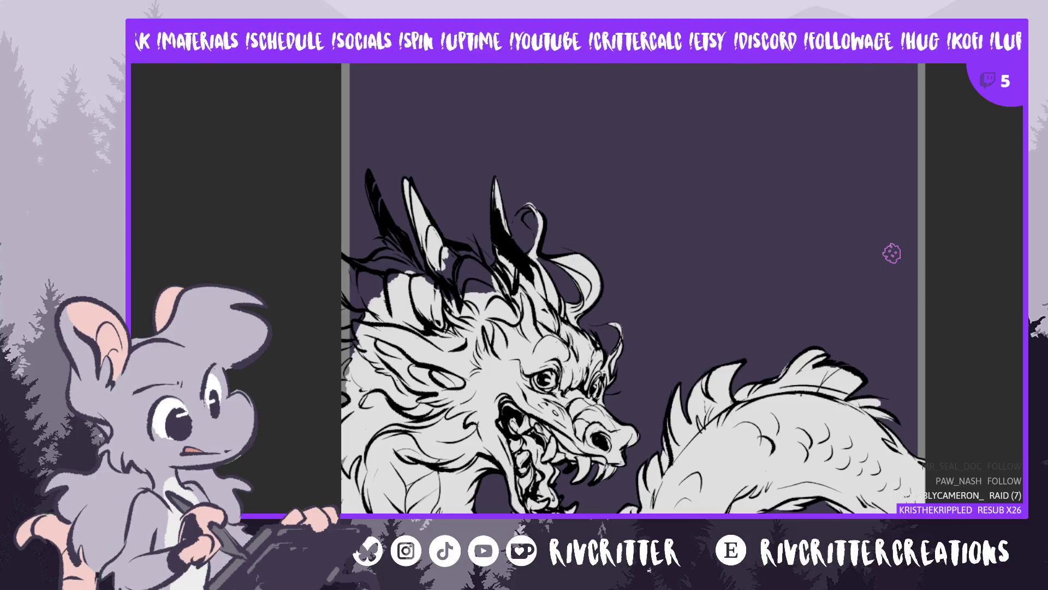
Scroll down to centre the dragon's head, horns and upper body in view
{"action": "scroll", "coordinate": [892, 253], "scroll_direction": "down", "scroll_amount": 3}
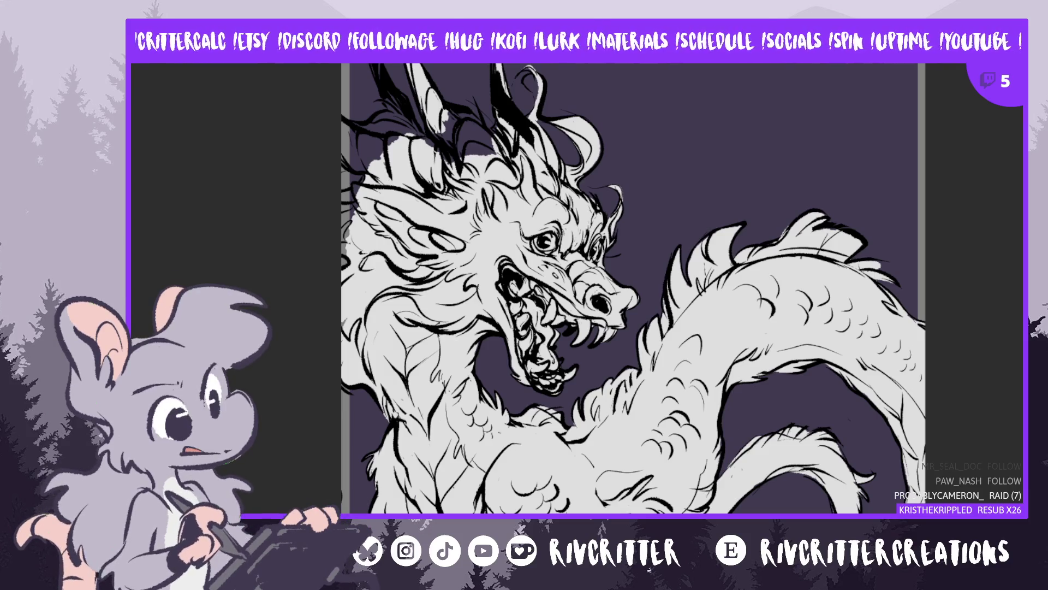
Lighten the horn area, undo a stray stroke, and create a text box above the dragon's head
{"action": "mouse_move", "coordinate": [437, 115]}
{"action": "left_mouse_down"}
{"action": "mouse_move", "coordinate": [445, 145]}
{"action": "mouse_move", "coordinate": [461, 153]}
{"action": "mouse_move", "coordinate": [450, 171]}
{"action": "left_mouse_up"}
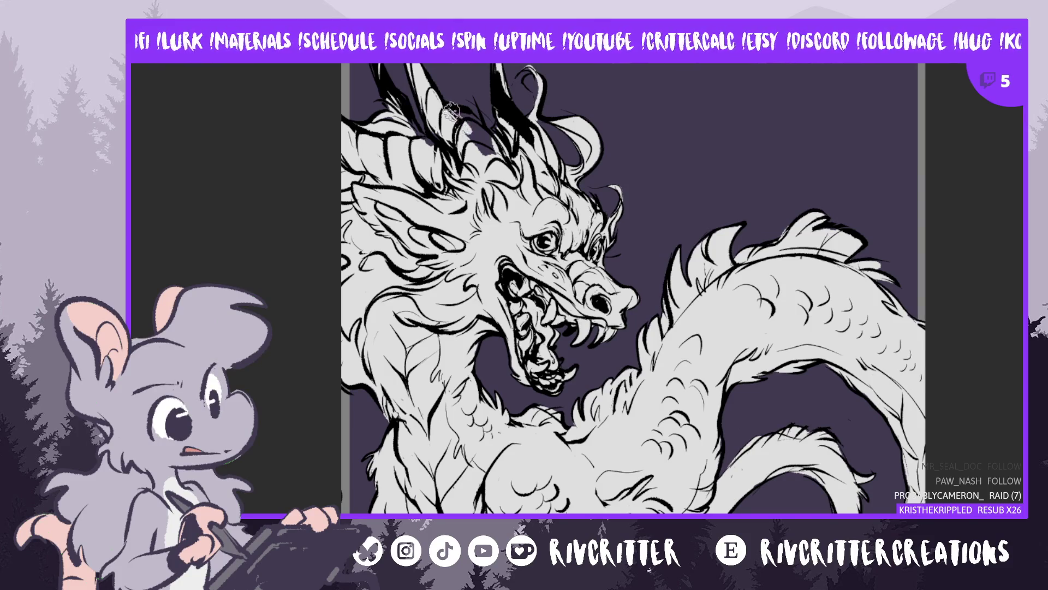
{"action": "left_click_drag", "start_coordinate": [488, 139], "coordinate": [469, 112]}
{"action": "key", "text": "ctrl+z"}
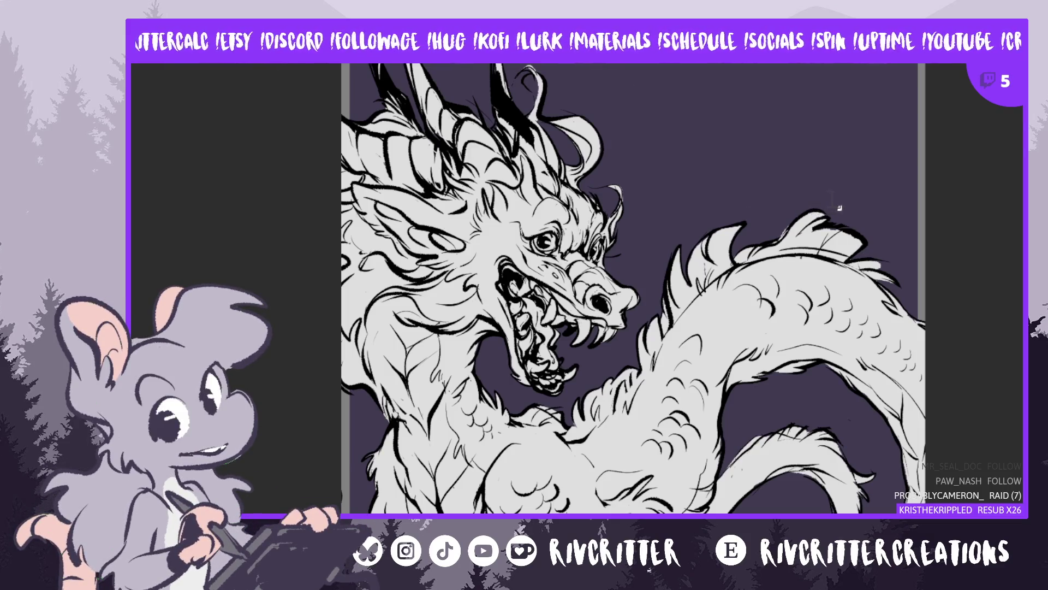
{"action": "left_click_drag", "start_coordinate": [676, 120], "coordinate": [681, 86]}
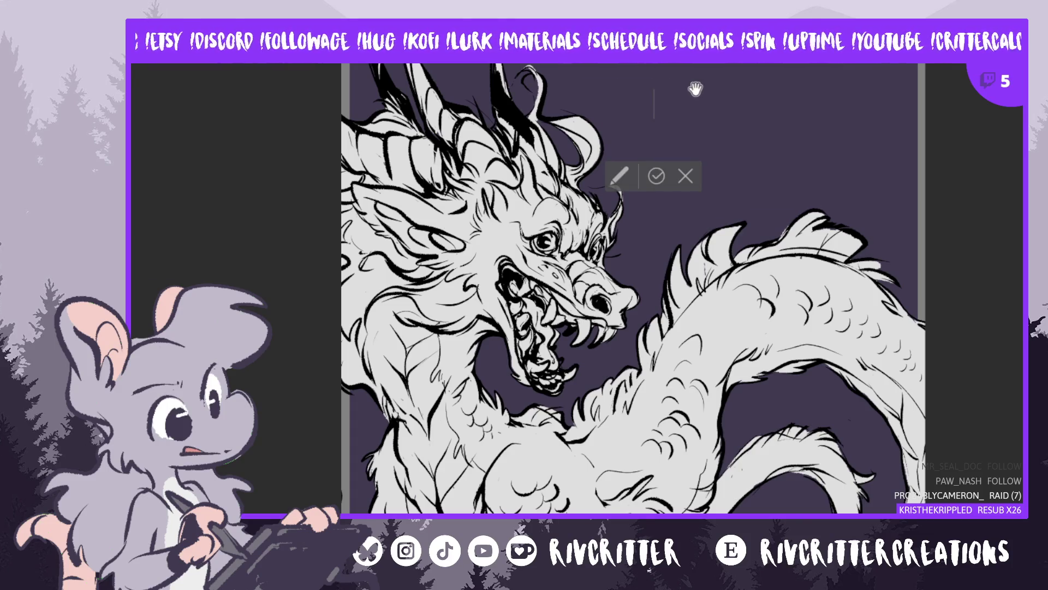
Type the two-line caption 'clip studio paint' / 'xp-pen 13.3 pro' and select all of it
{"action": "type", "text": "cli"}
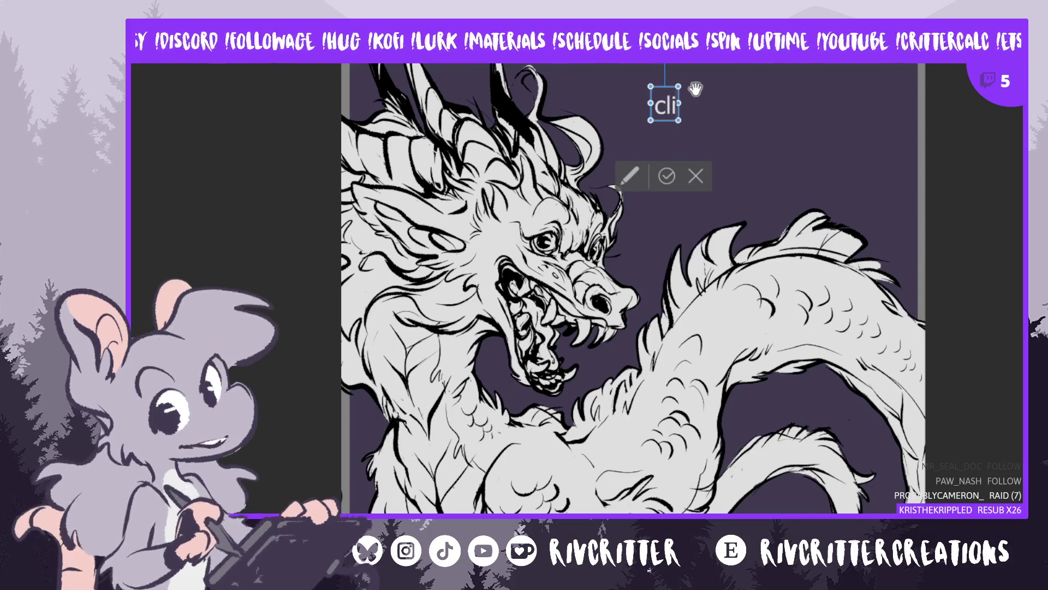
{"action": "type", "text": "p studi"}
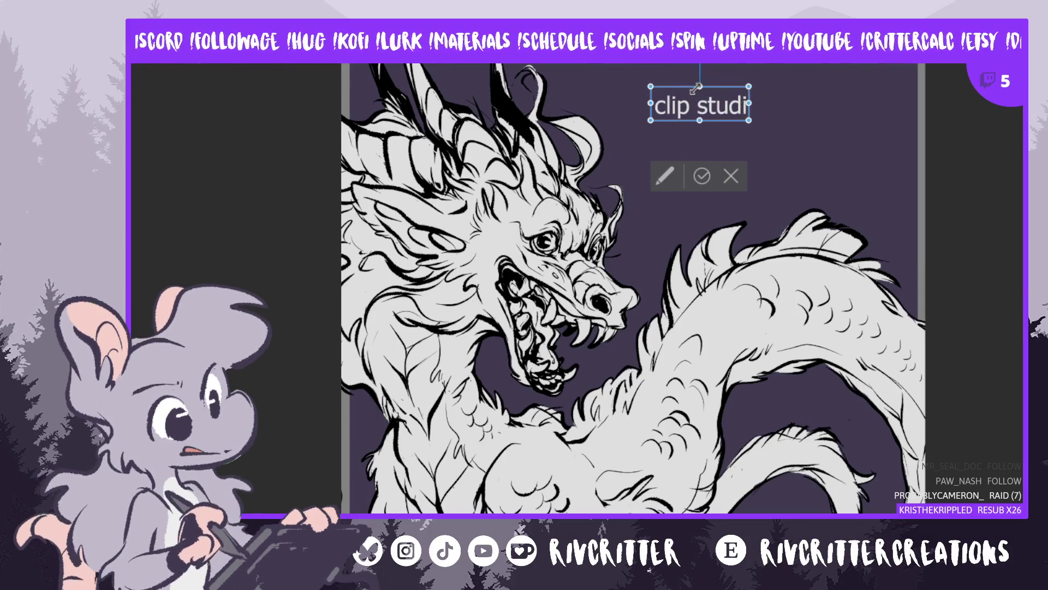
{"action": "type", "text": "o paint"}
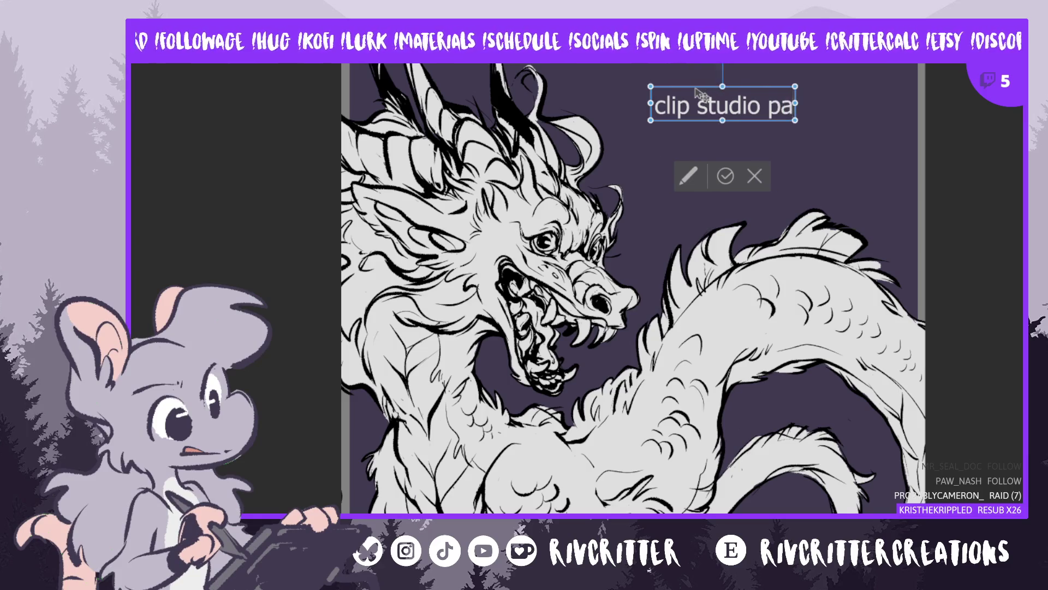
{"action": "key", "text": "Return"}
{"action": "type", "text": "xp"}
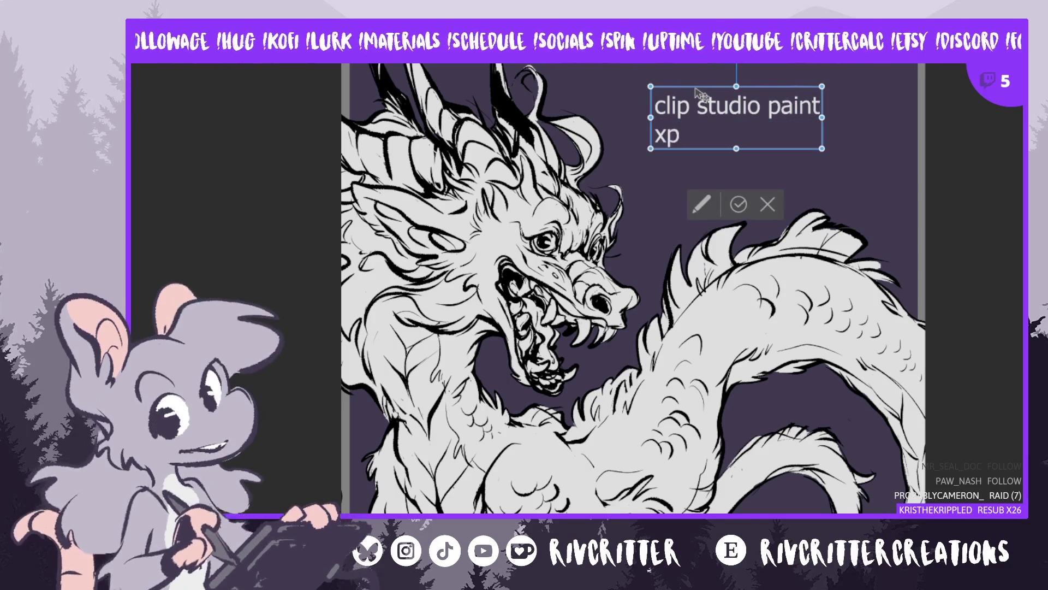
{"action": "type", "text": "-pen"}
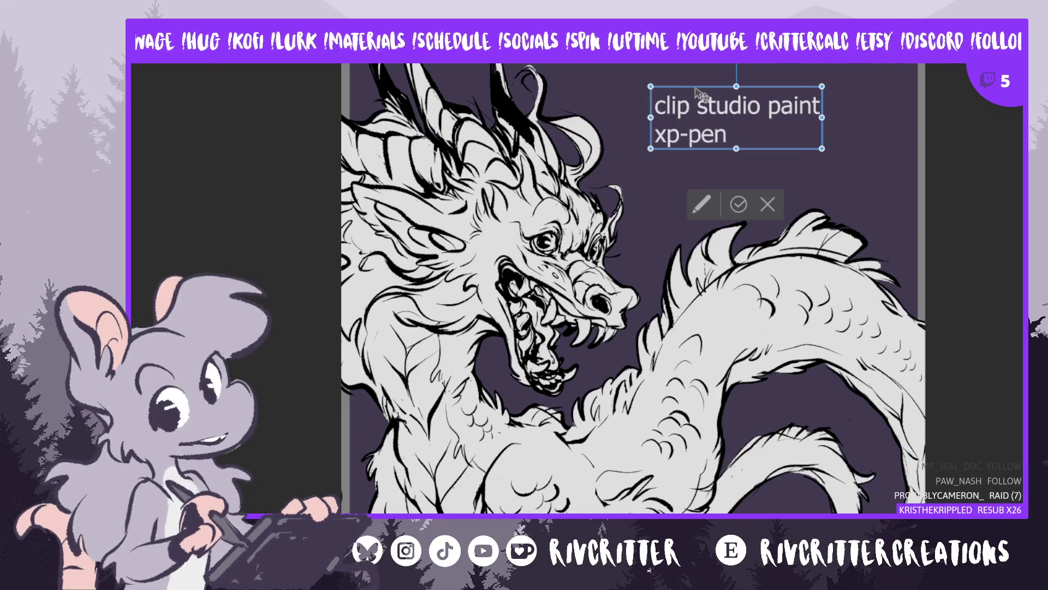
{"action": "type", "text": " 13"}
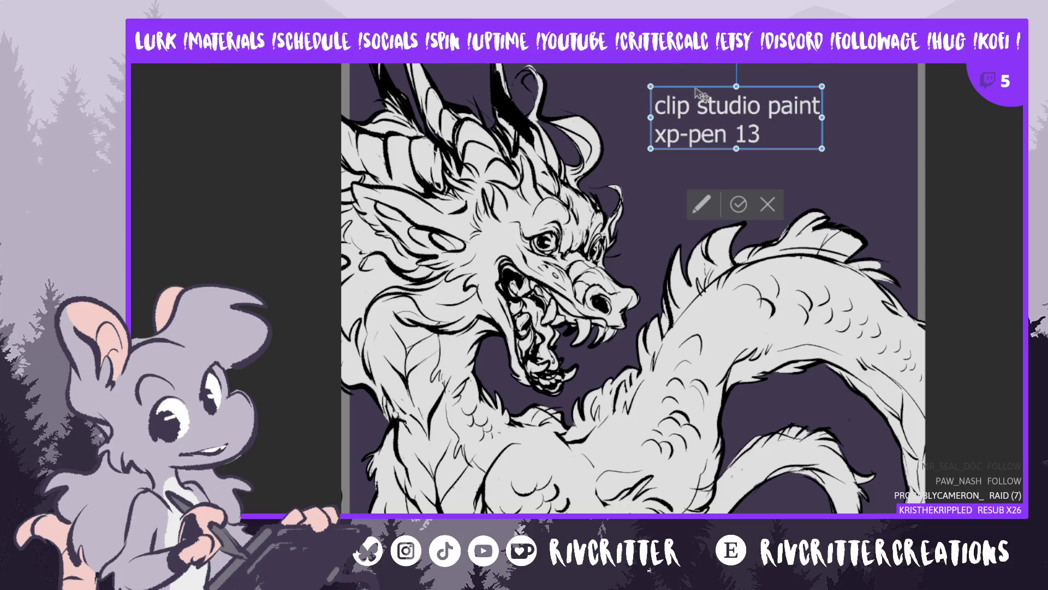
{"action": "type", "text": ".3"}
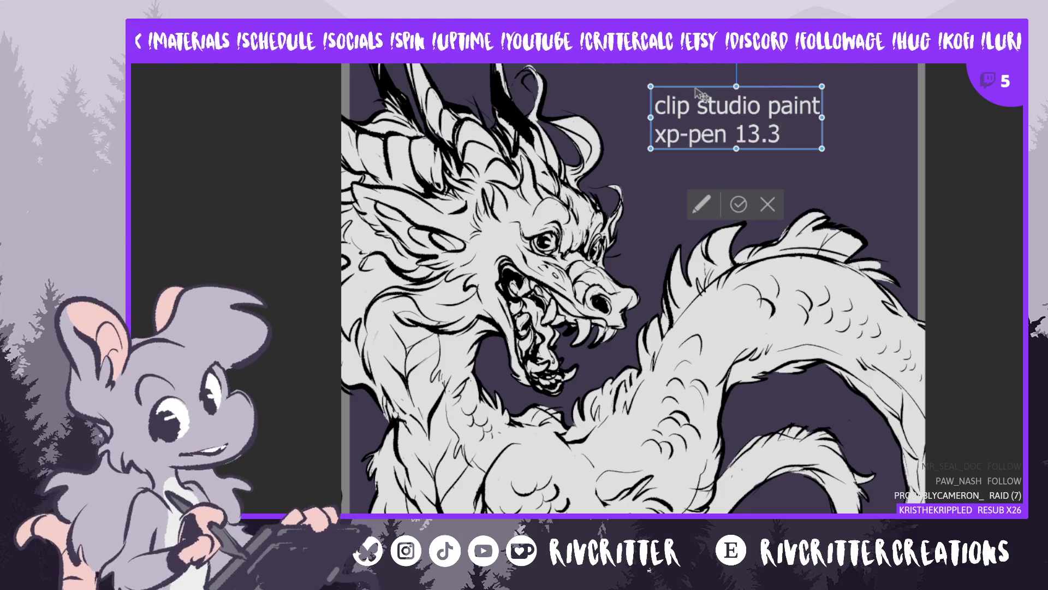
{"action": "type", "text": " pro"}
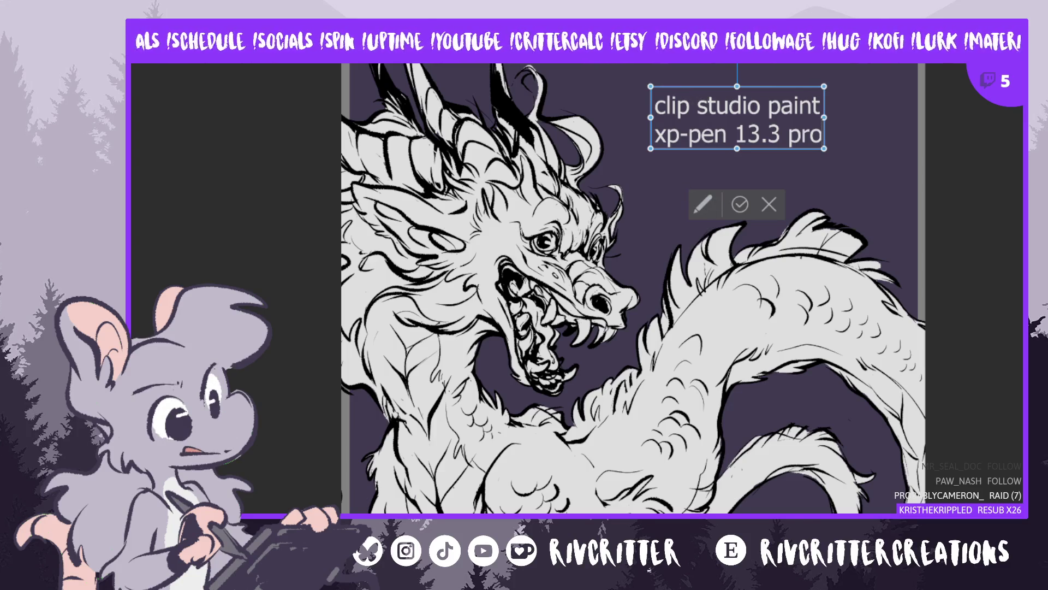
{"action": "key", "text": "ctrl+a"}
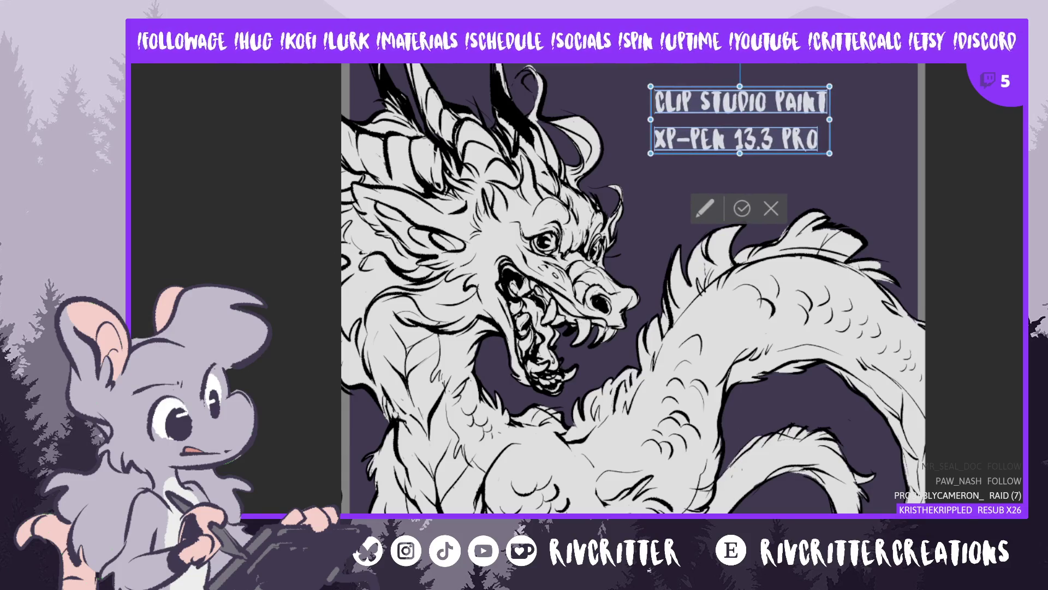
Deselect the caption, now hand-lettered in caps as 'CLIP STUDIO PAINT / XP-PEN 13.3 PRO'
{"action": "left_click", "coordinate": [768, 104]}
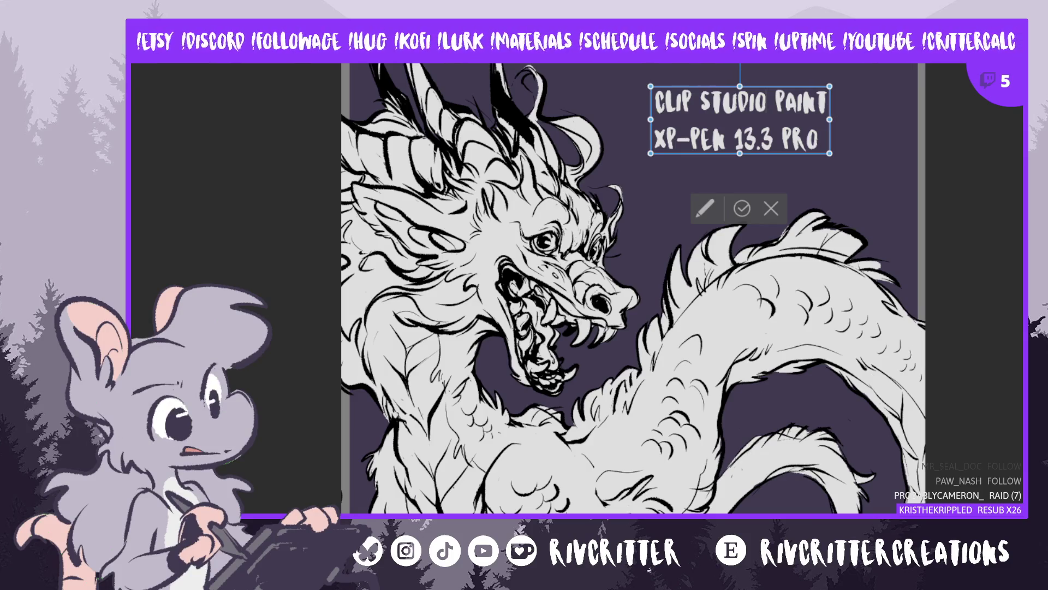
Commit the caption, shift it up-left above the dragon's horns, and zoom to review
{"action": "key", "text": "Return"}
{"action": "left_click_drag", "start_coordinate": [816, 112], "coordinate": [767, 77]}
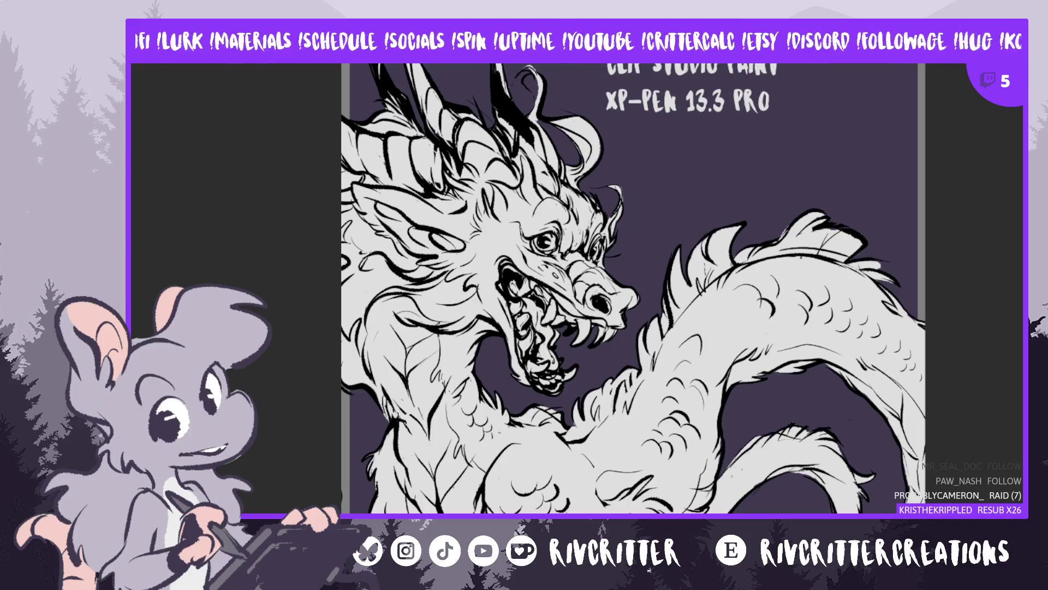
{"action": "scroll", "coordinate": [846, 308], "scroll_direction": "down", "scroll_amount": 3}
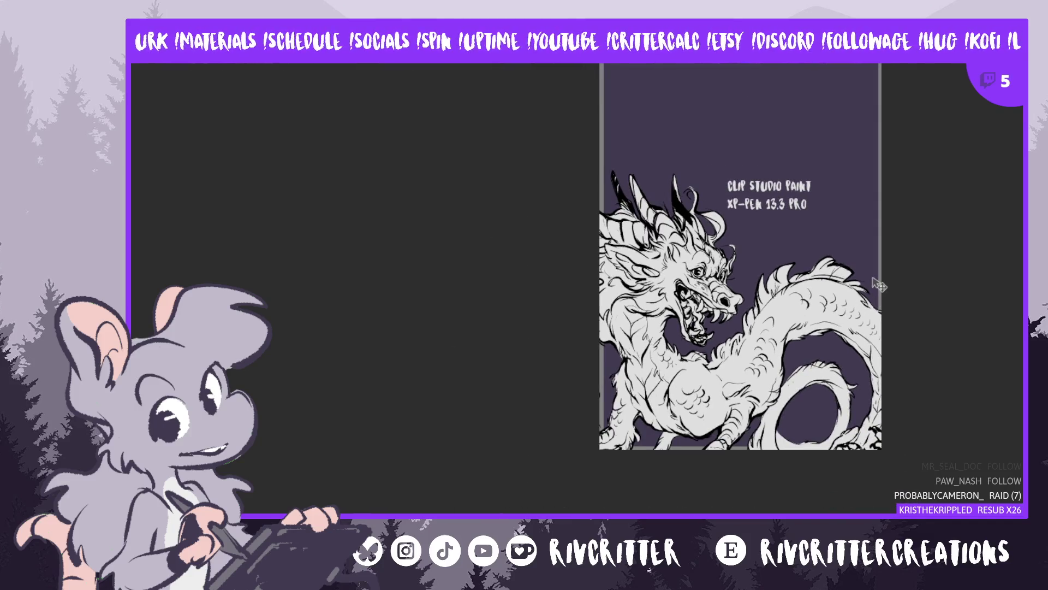
{"action": "scroll", "coordinate": [846, 308], "scroll_direction": "up", "scroll_amount": 4}
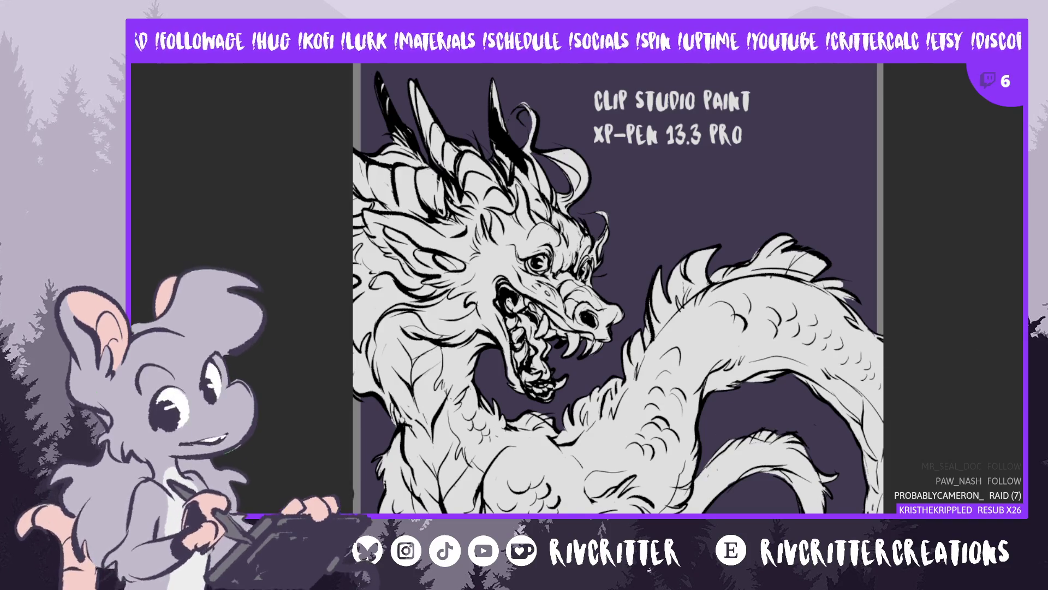
{"action": "scroll", "coordinate": [618, 290], "scroll_direction": "up", "scroll_amount": 3}
{"action": "scroll", "coordinate": [618, 331], "scroll_direction": "up", "scroll_amount": 1}
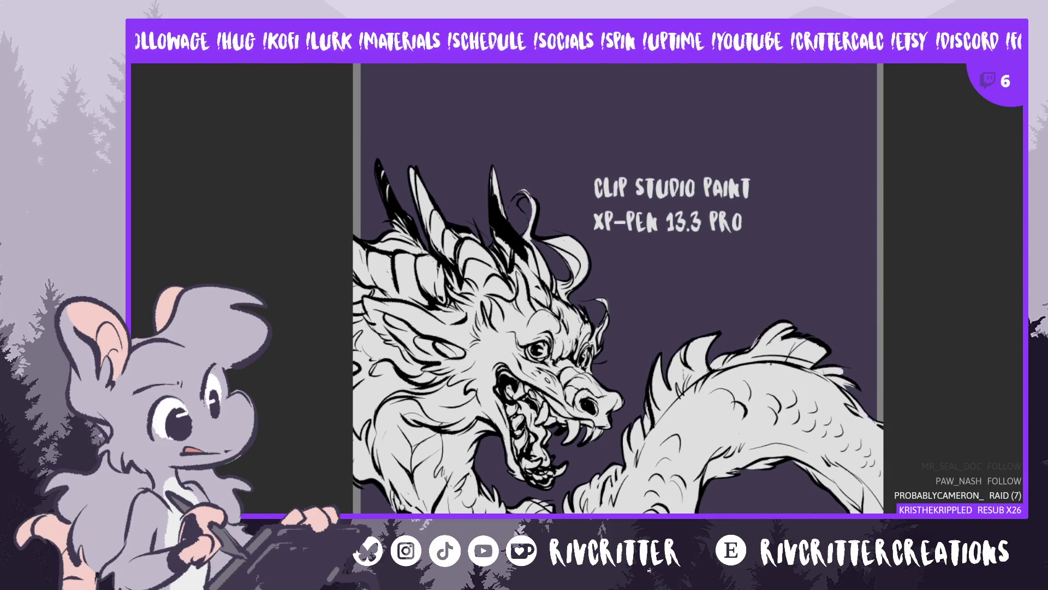
{"action": "scroll", "coordinate": [584, 256], "scroll_direction": "down", "scroll_amount": 2}
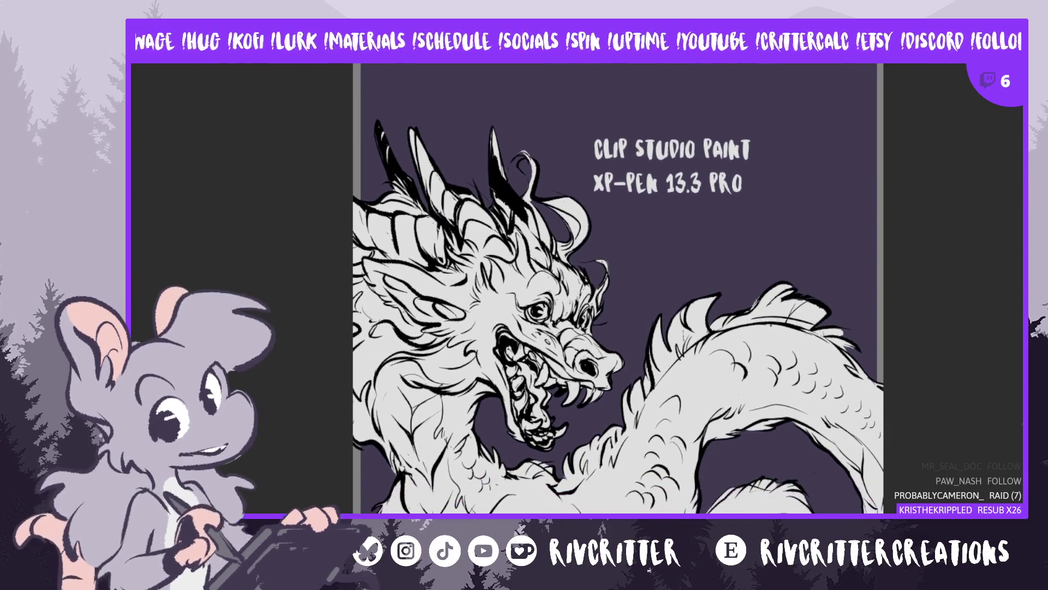